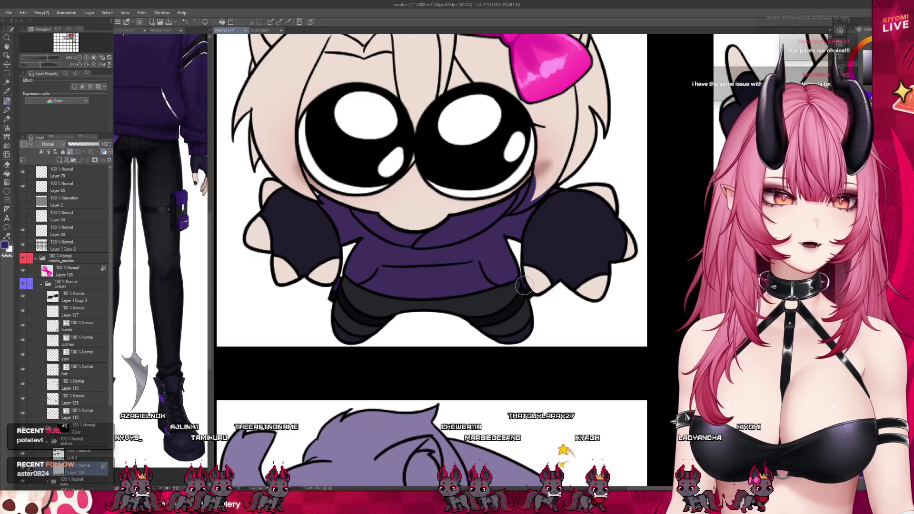
Zoom out on the emotes canvas before moving to the Dance document.
scroll(390, 325, down, 3)
scroll(390, 325, down, 1)
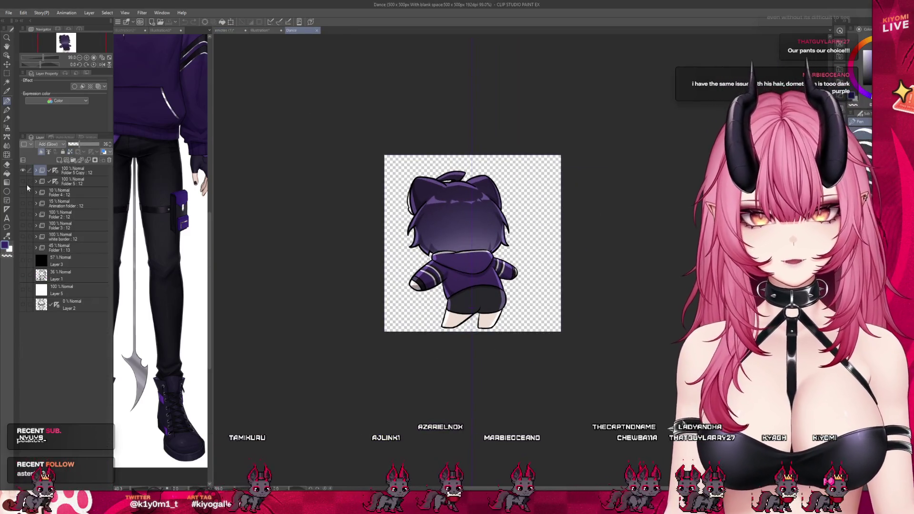
Show the black background layer behind the Dance chibi at 100% opacity.
click(23, 261)
click(71, 260)
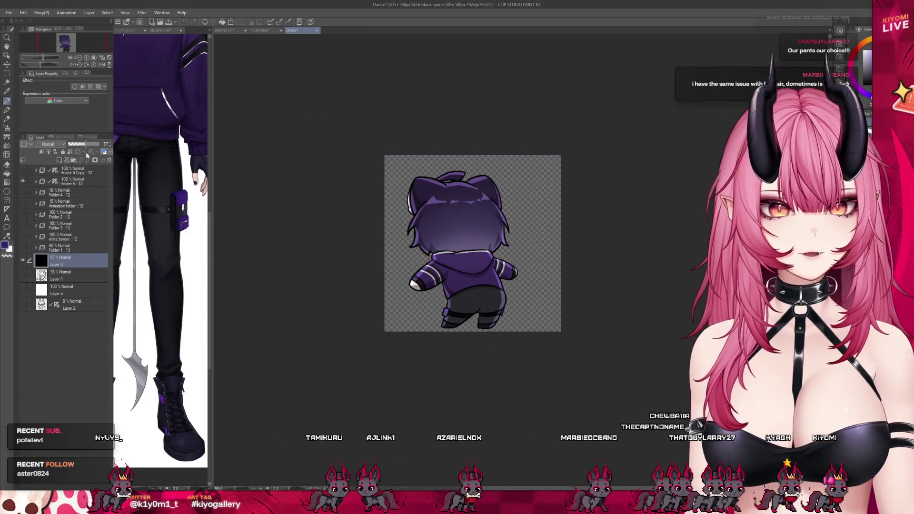
drag(85, 144, 201, 148)
scroll(397, 352, up, 5)
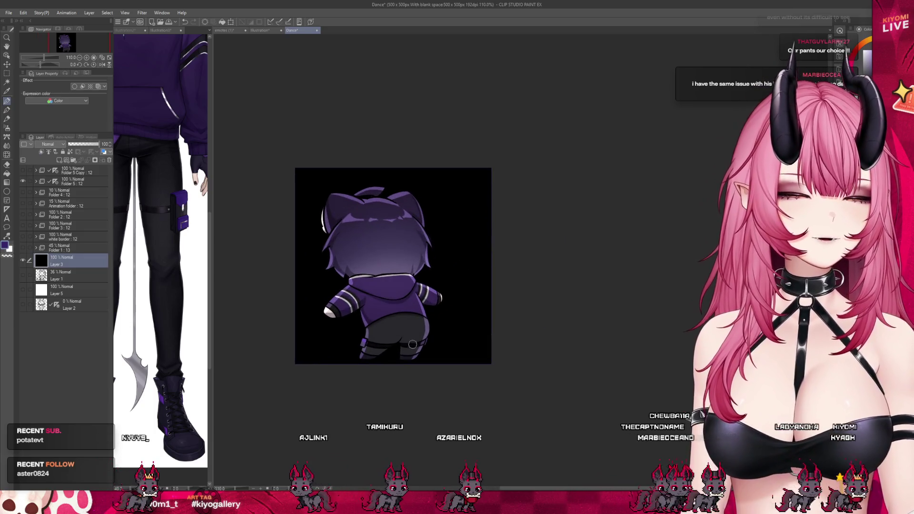
scroll(398, 351, down, 10)
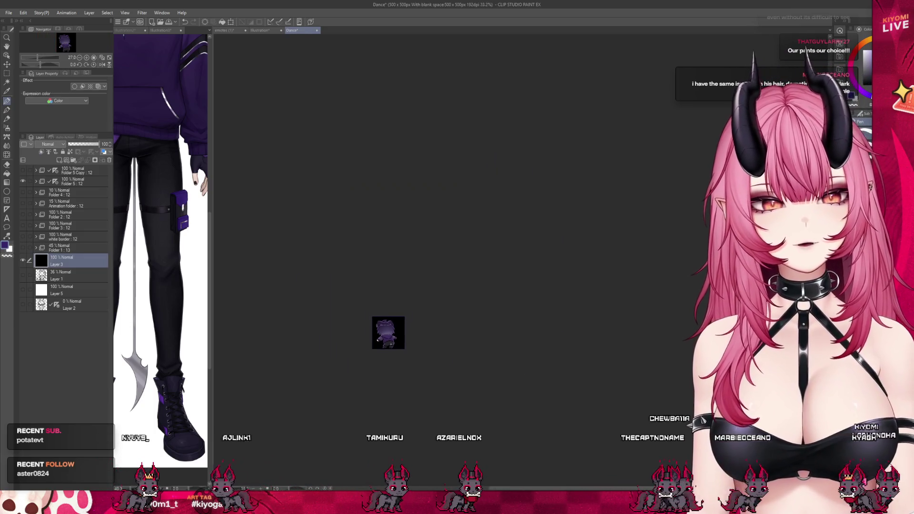
scroll(389, 335, down, 3)
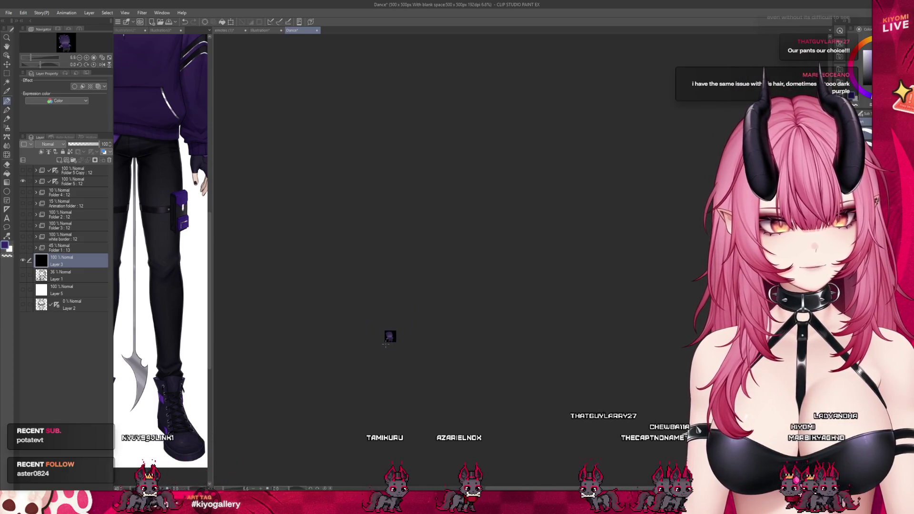
scroll(409, 336, up, 3)
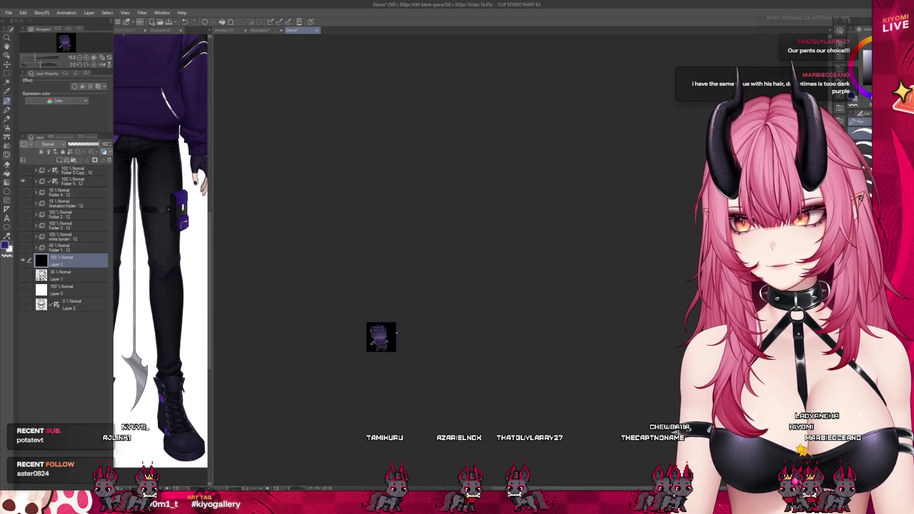
scroll(397, 332, up, 10)
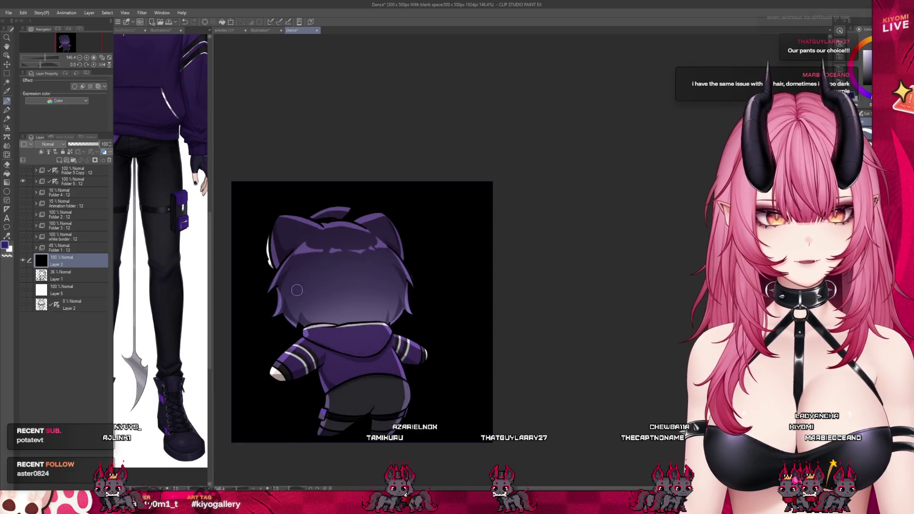
scroll(296, 290, up, 5)
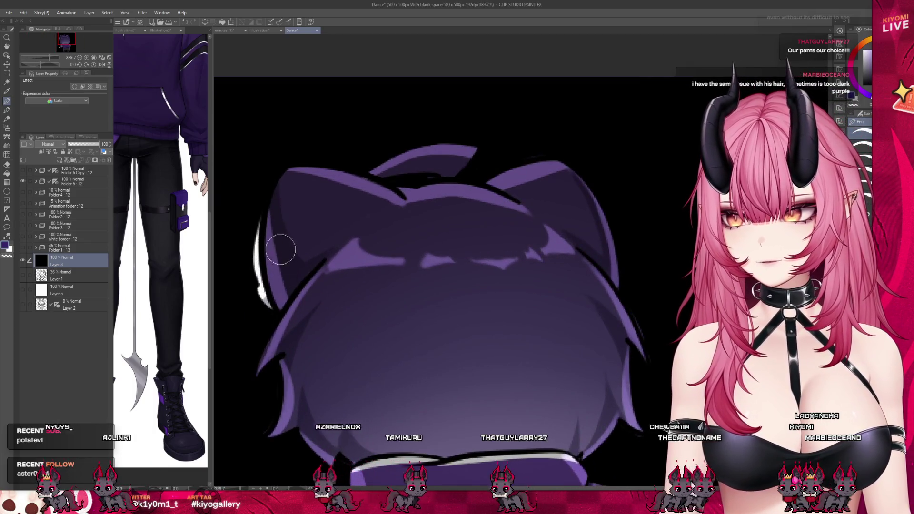
scroll(280, 250, down, 3)
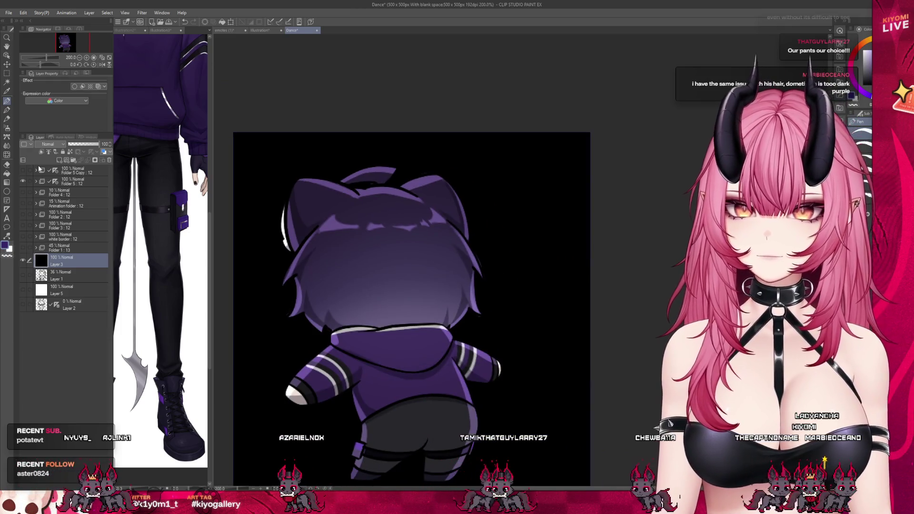
Expand Folder 5 and Folder 2, then raise glow Layer 28's opacity to 74%.
click(36, 181)
click(42, 356)
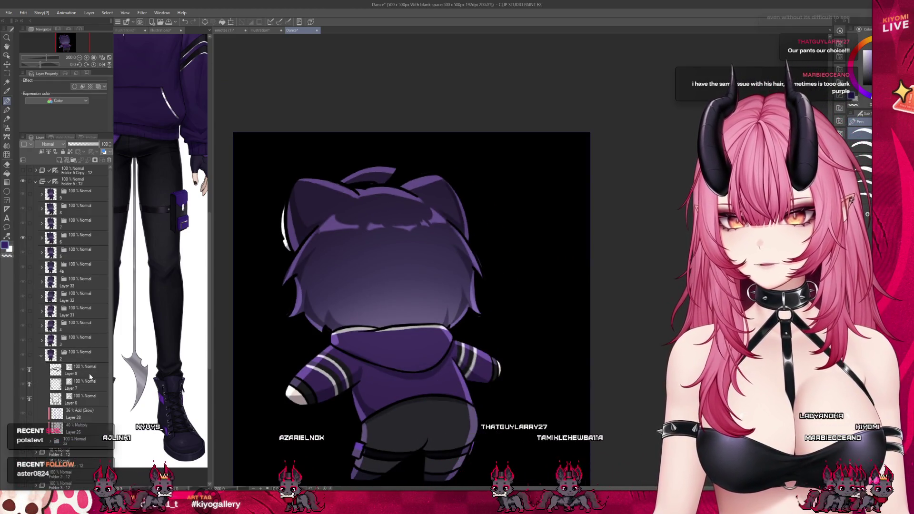
click(83, 356)
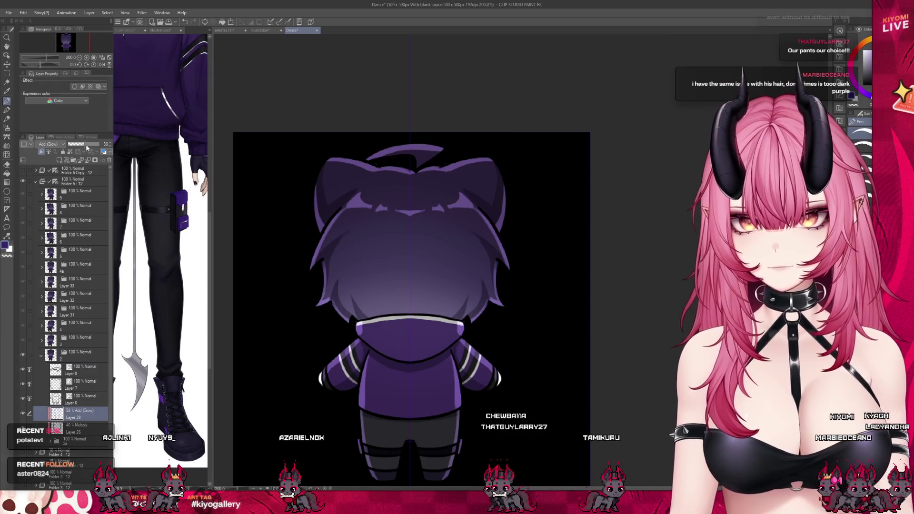
click(87, 145)
scroll(351, 182, down, 2)
scroll(376, 243, down, 2)
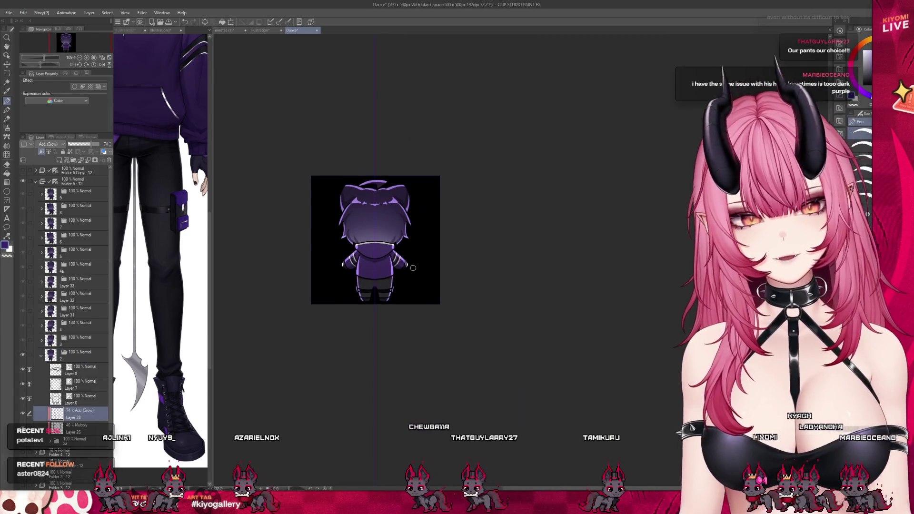
scroll(382, 294, down, 5)
scroll(382, 296, down, 2)
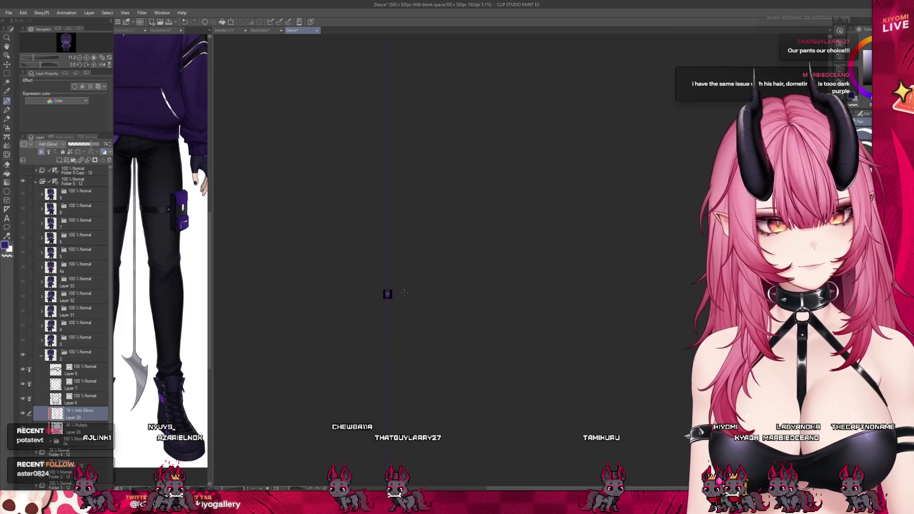
scroll(399, 292, up, 6)
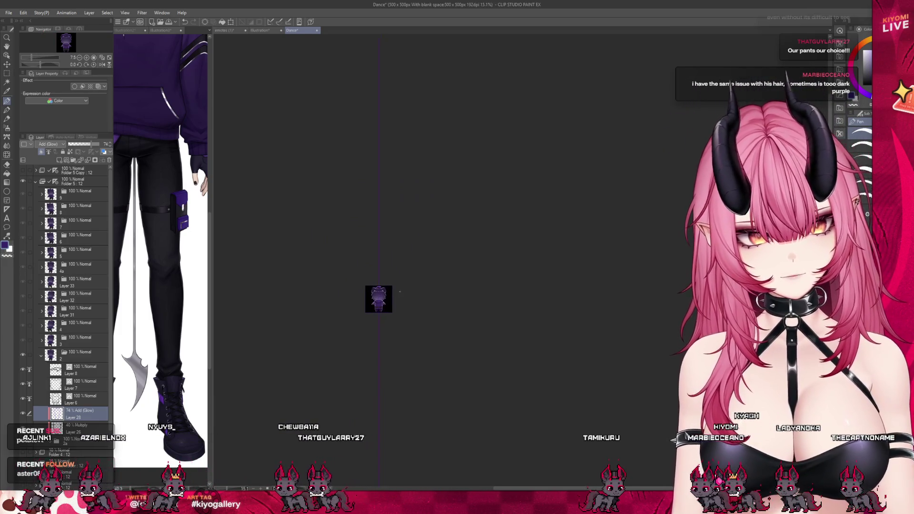
scroll(337, 356, up, 4)
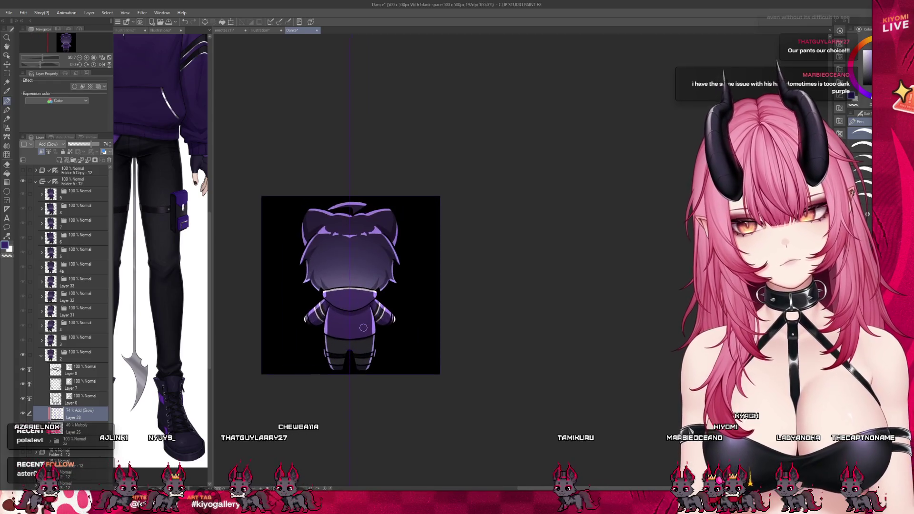
scroll(364, 328, up, 1)
scroll(363, 327, up, 2)
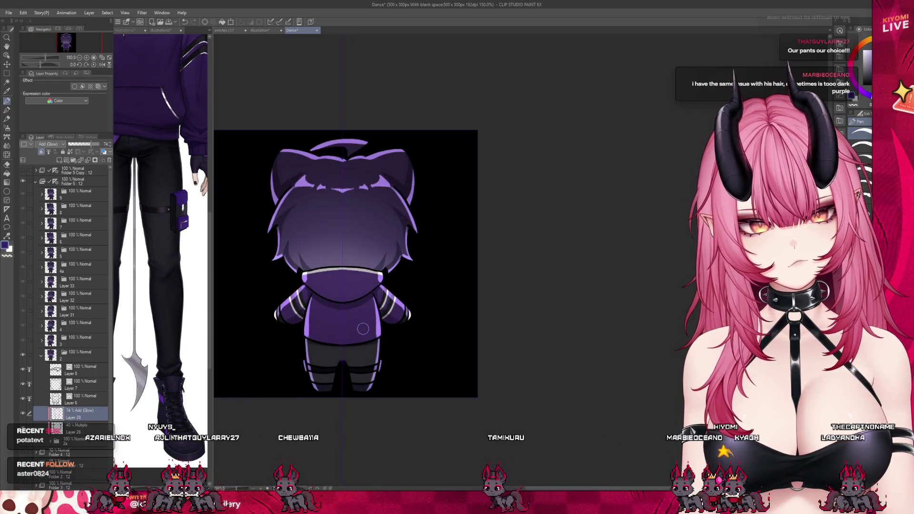
scroll(363, 327, down, 1)
Try the glow layer at 100%, settle it back at 36%, and close Dance with Ctrl+W.
click(186, 22)
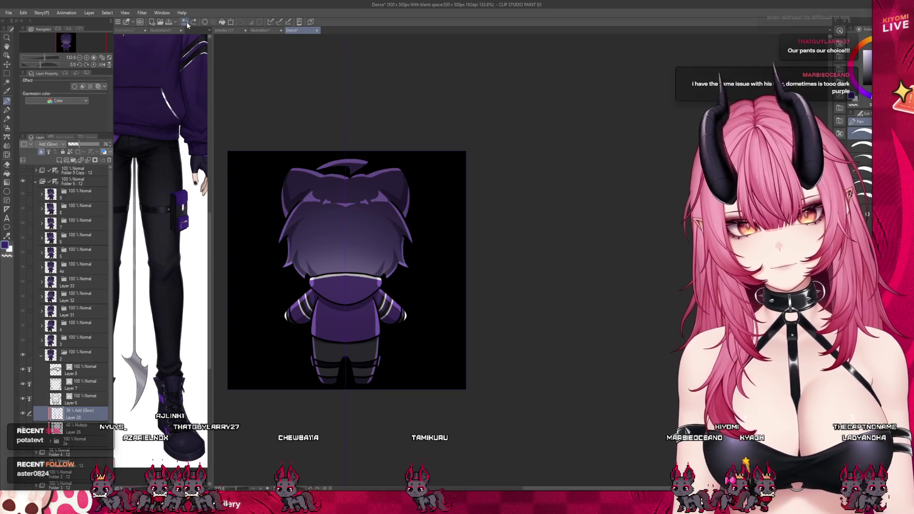
click(195, 22)
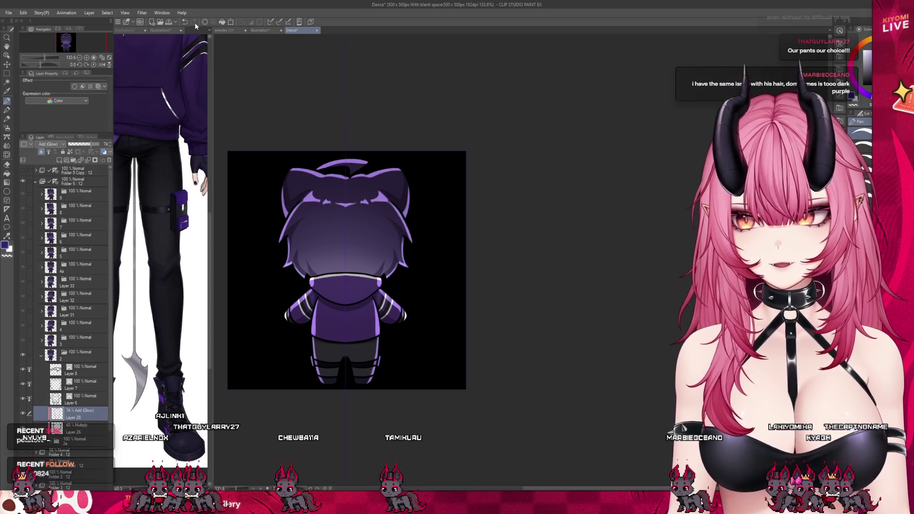
scroll(326, 196, down, 5)
scroll(326, 196, up, 3)
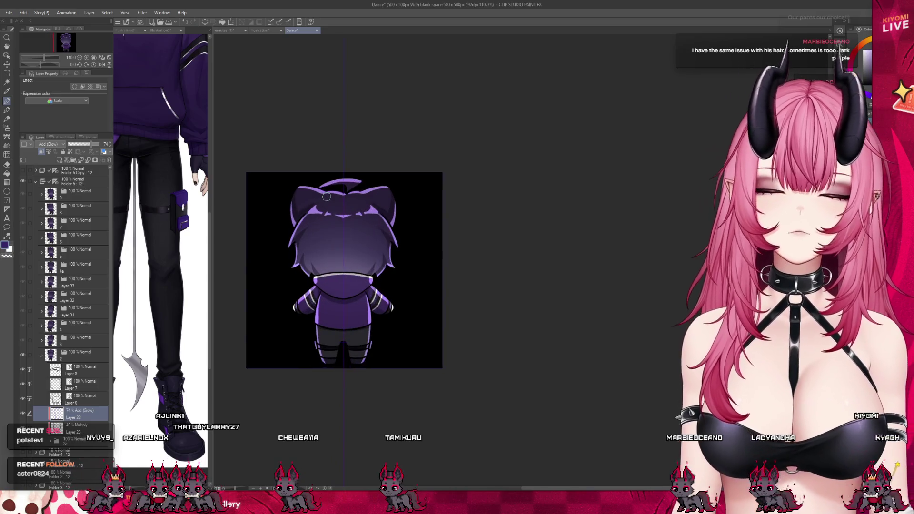
drag(95, 144, 247, 144)
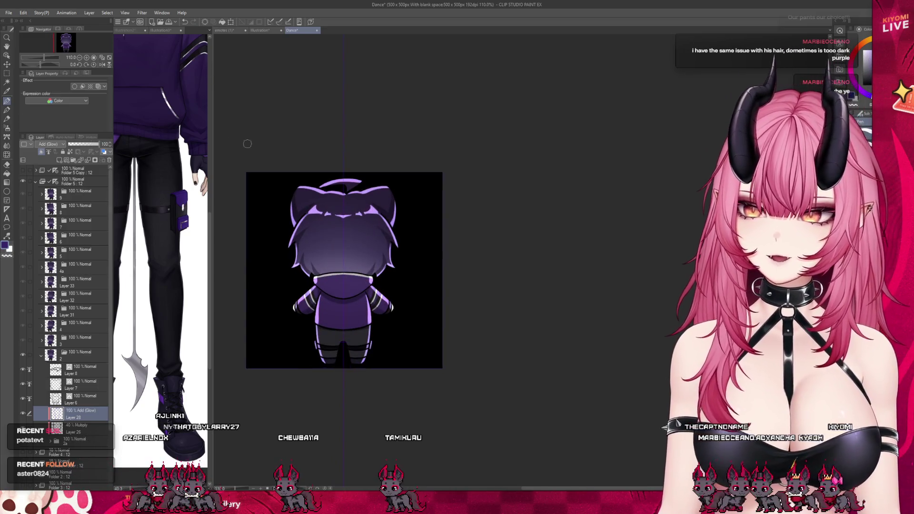
click(186, 24)
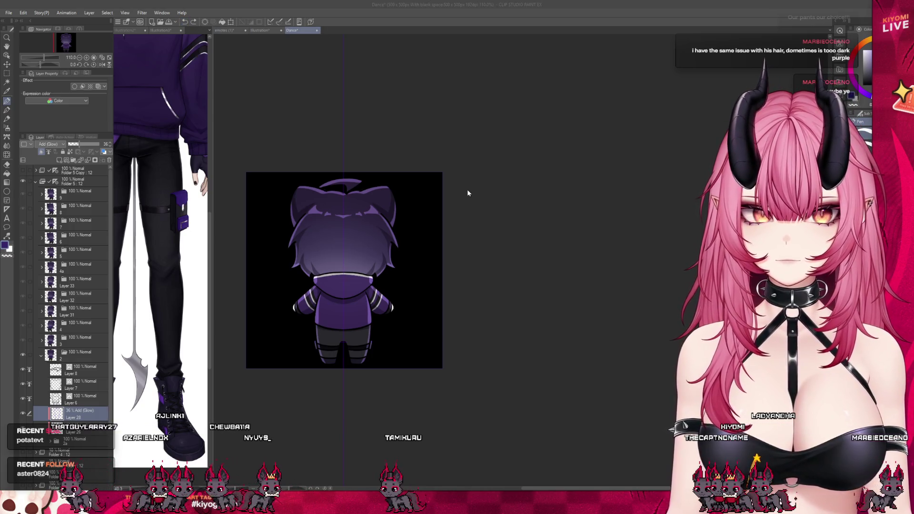
key(ctrl+w)
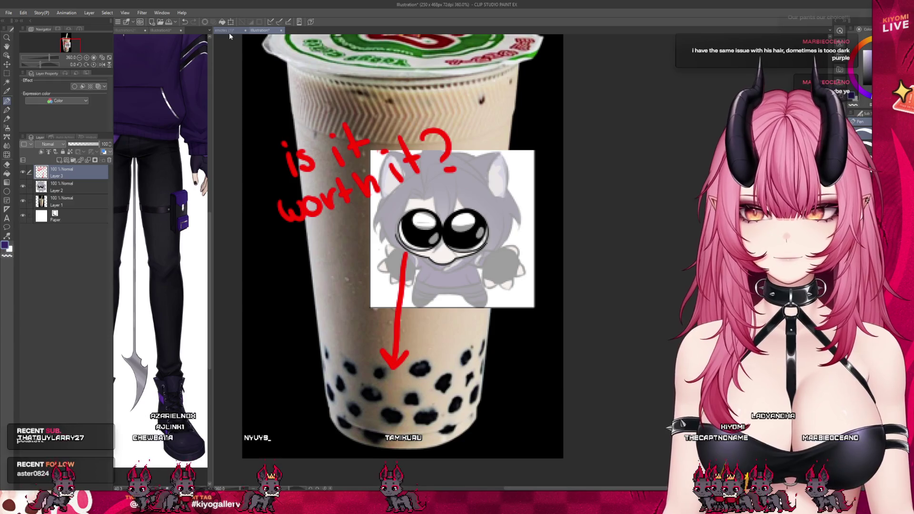
Switch to the emotes (1) document and zoom out over the emote grid.
click(230, 32)
scroll(326, 245, down, 2)
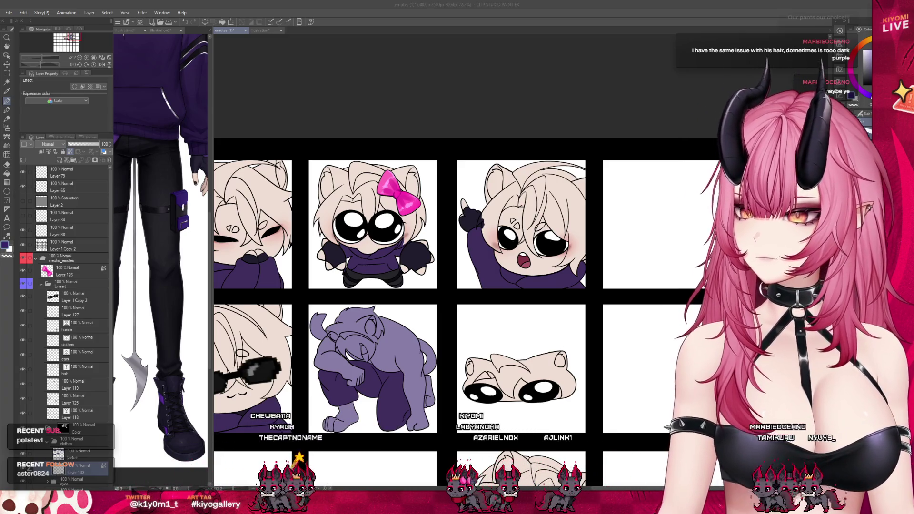
scroll(440, 212, down, 1)
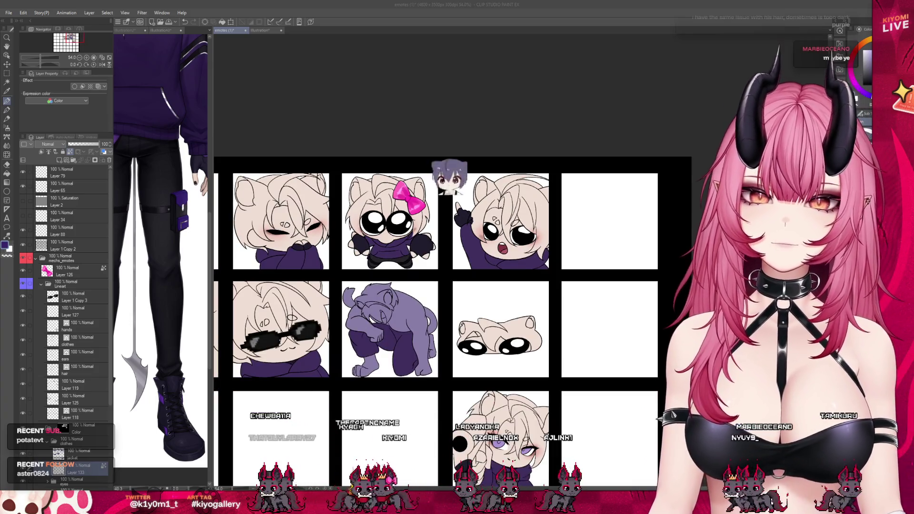
click(211, 137)
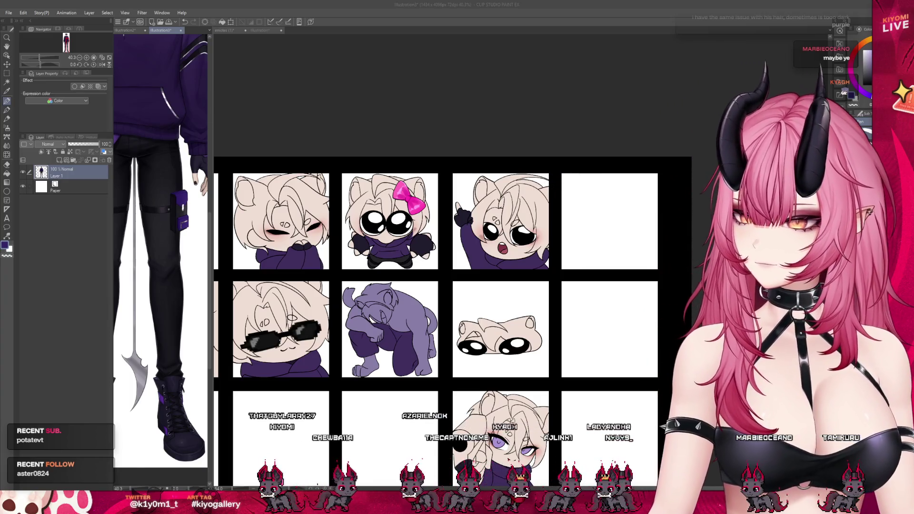
click(215, 81)
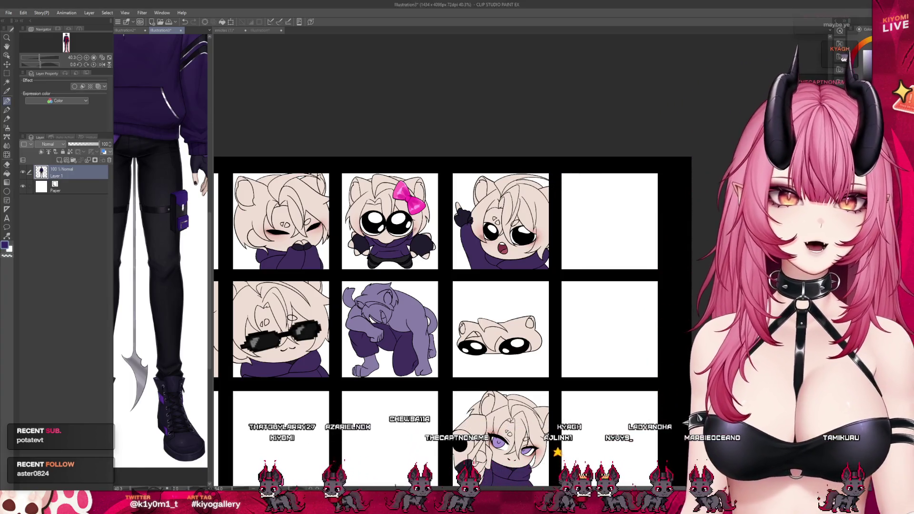
mouse_move(209, 256)
mouse_down()
mouse_move(220, 159)
mouse_move(138, 153)
mouse_up()
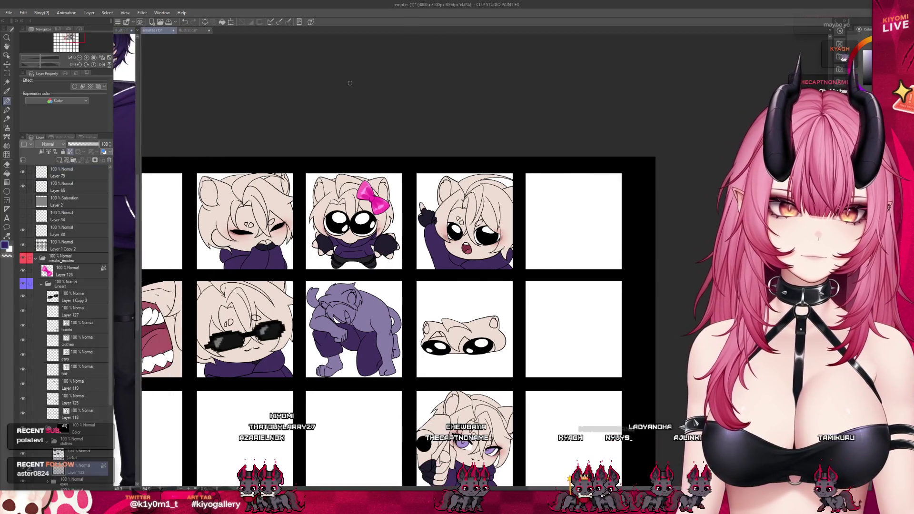
scroll(353, 155, down, 1)
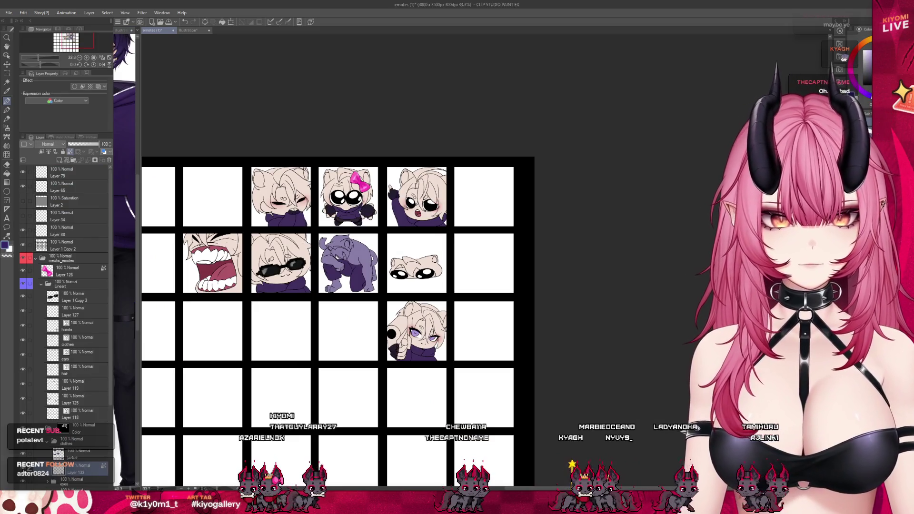
scroll(343, 231, up, 1)
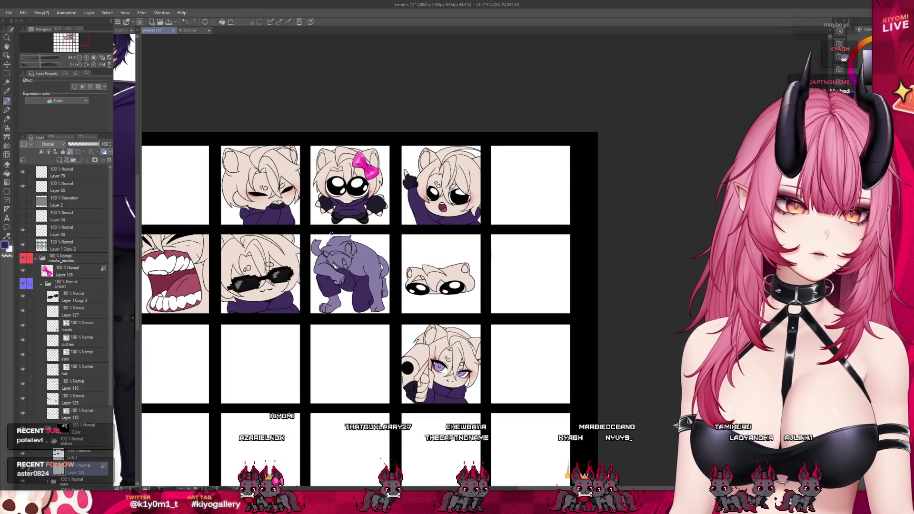
key(ctrl+shift+n)
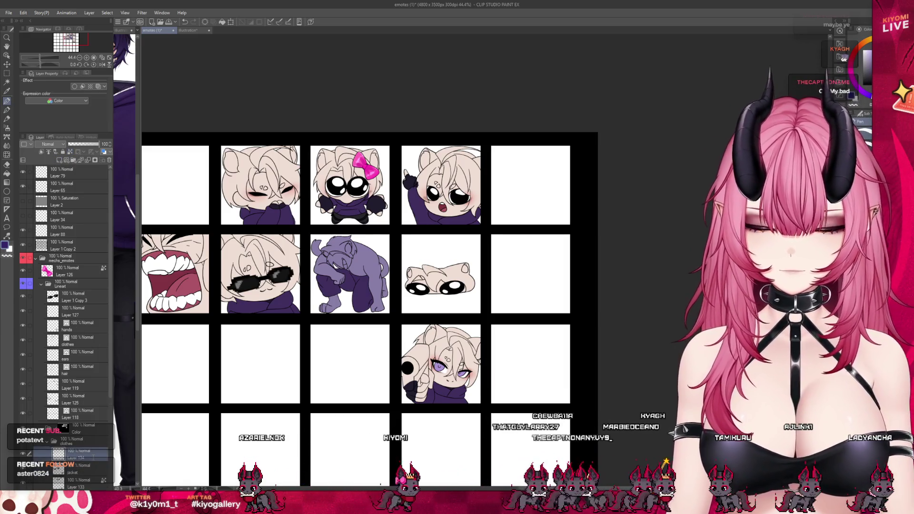
scroll(487, 425, up, 2)
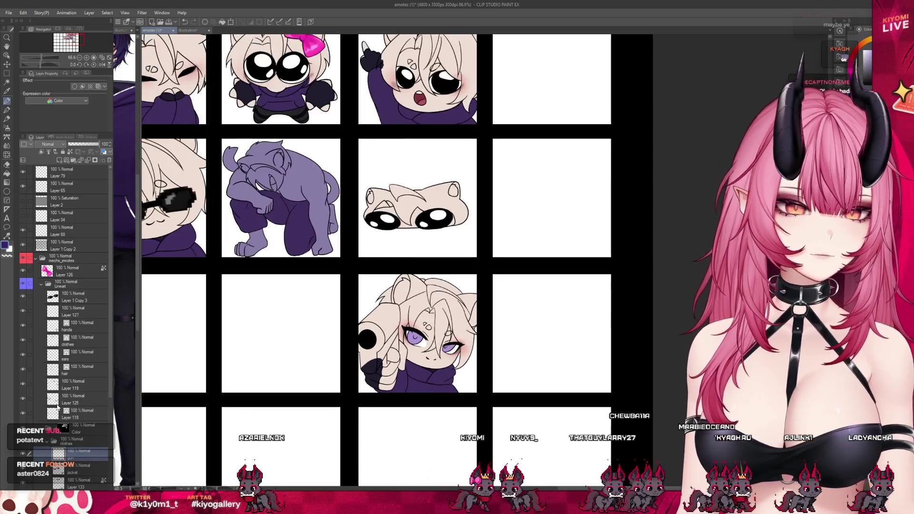
Reveal and select the hidden colour sketch layer over the emotes.
scroll(52, 438, down, 4)
click(23, 430)
click(72, 430)
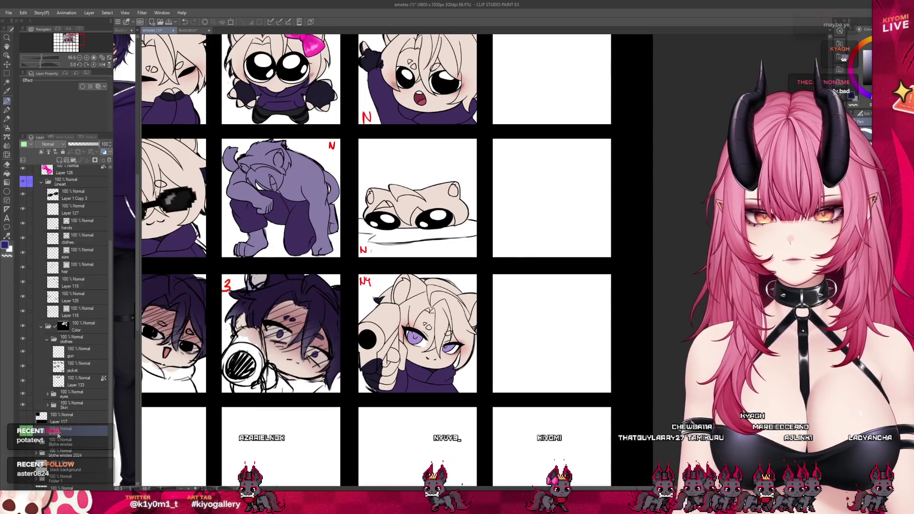
scroll(140, 398, up, 1)
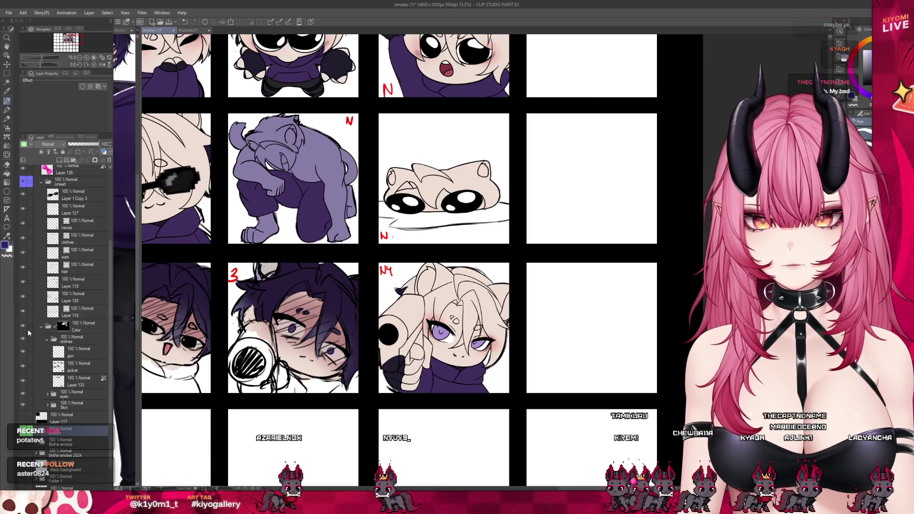
scroll(451, 344, up, 3)
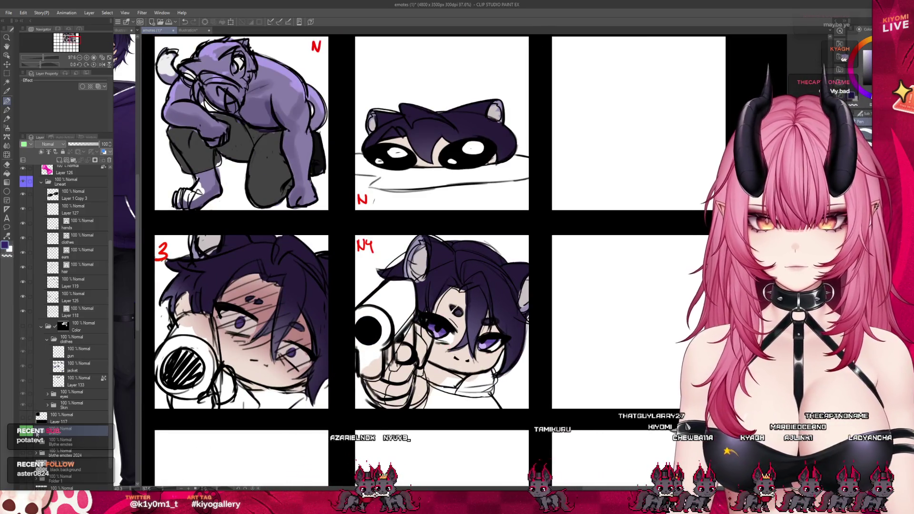
scroll(62, 437, down, 3)
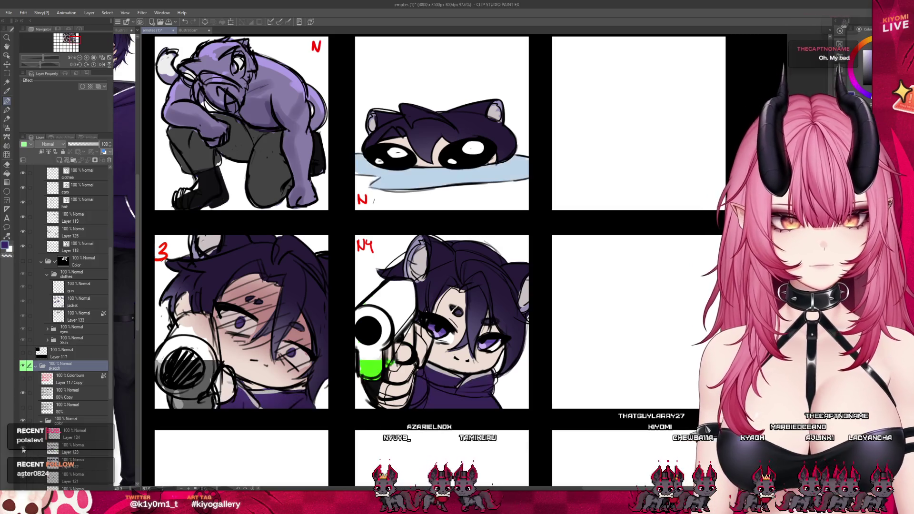
scroll(447, 375, up, 3)
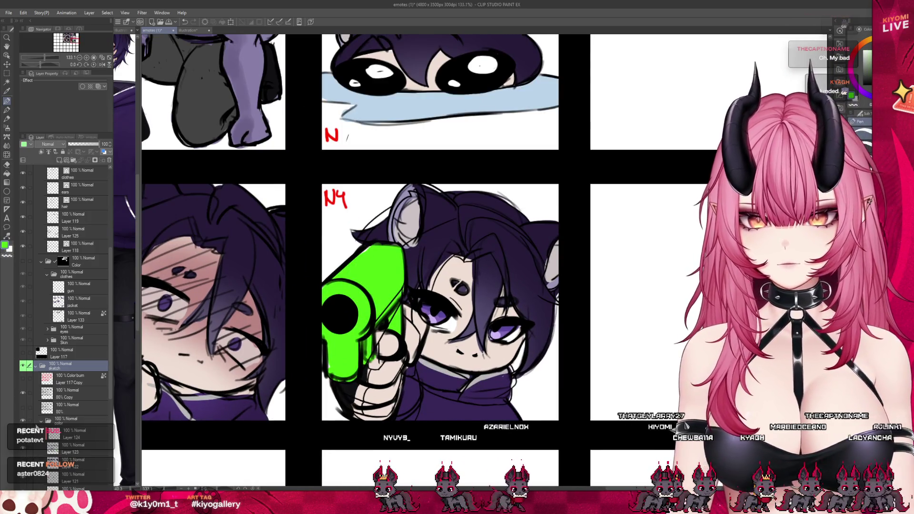
Collapse the color and sketch folders, hide the sketch, and select the gun layer zoomed in.
click(42, 421)
click(35, 367)
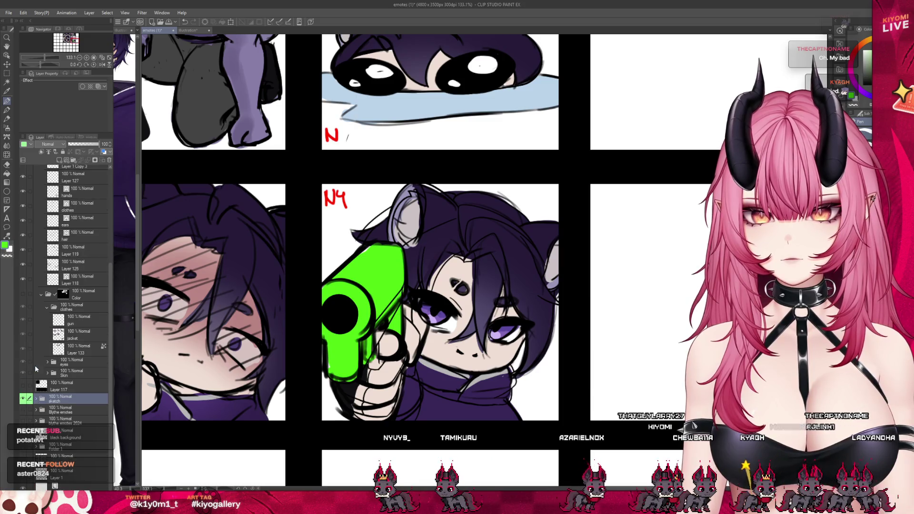
click(24, 398)
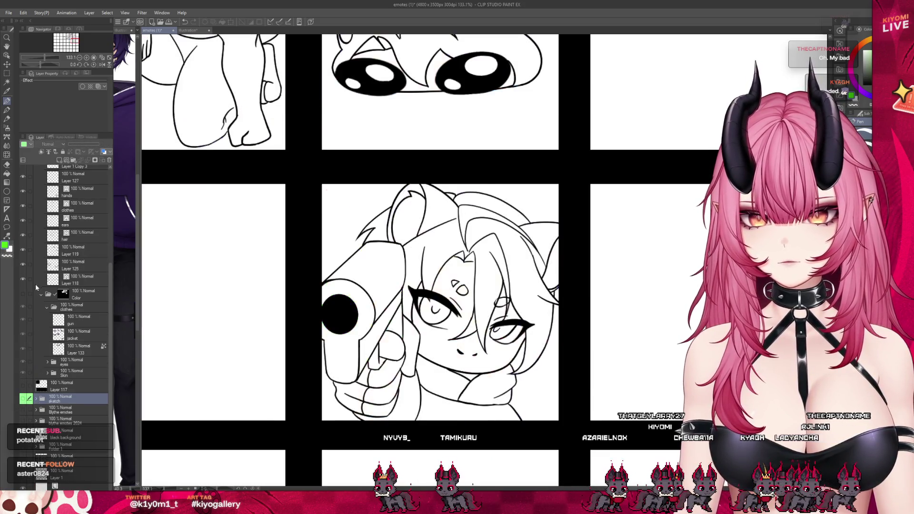
key(ctrl+plus)
click(74, 327)
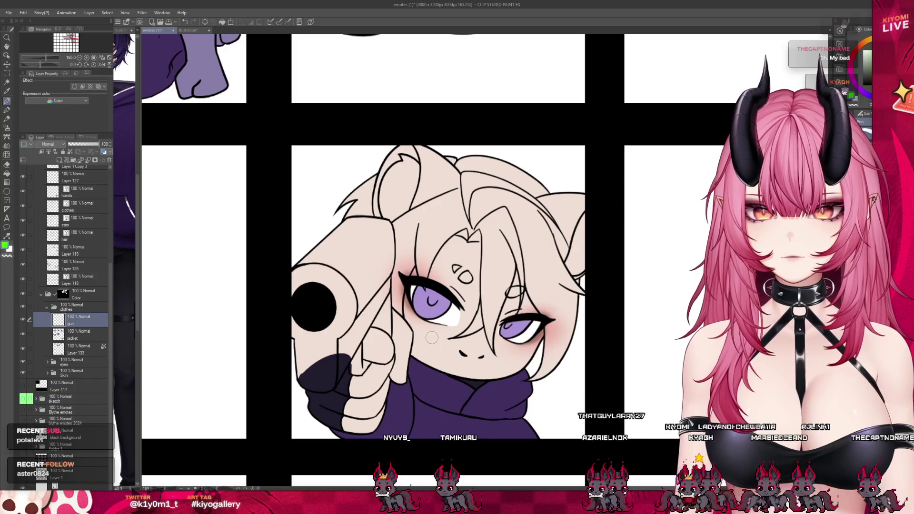
Outline the gun in green with the pen, discarding a trial stroke.
scroll(431, 337, up, 1)
drag(311, 316, 322, 364)
key(ctrl+z)
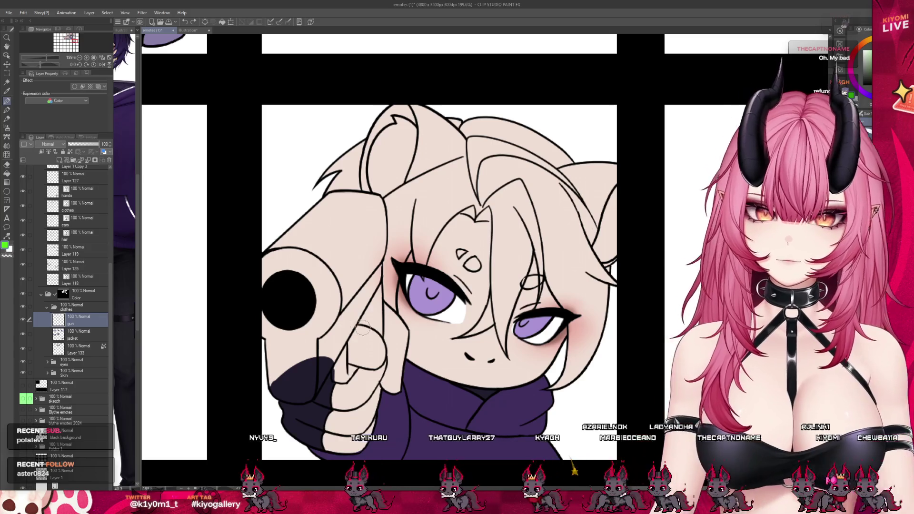
mouse_move(344, 335)
mouse_down()
mouse_move(340, 380)
mouse_move(353, 370)
mouse_up()
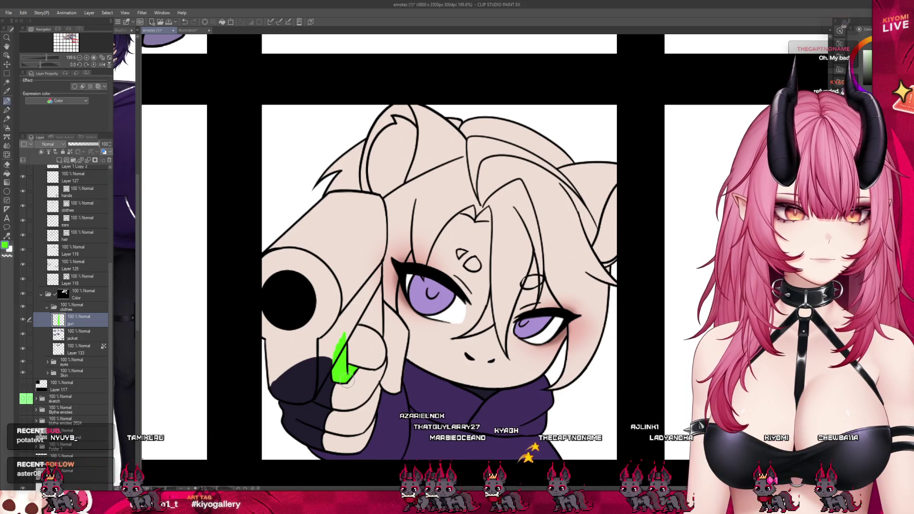
drag(350, 326, 370, 292)
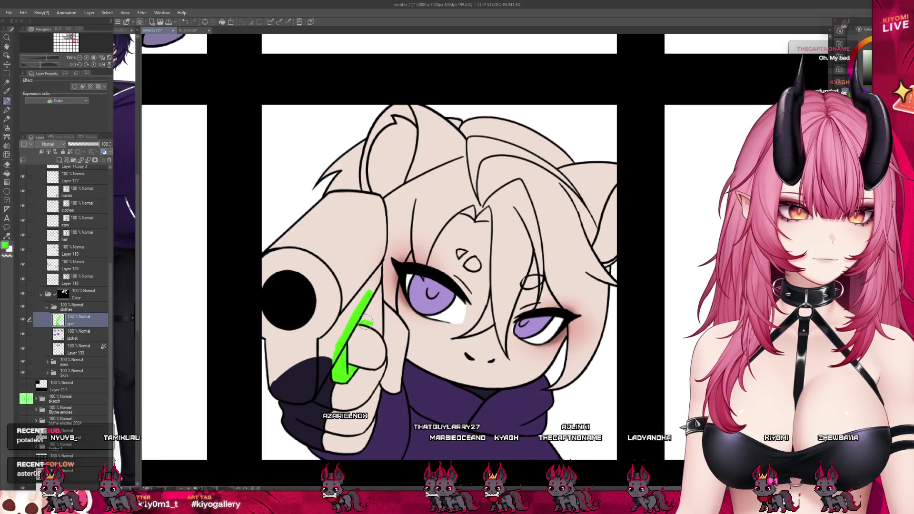
mouse_move(361, 323)
mouse_down()
mouse_move(379, 315)
mouse_move(378, 257)
mouse_up()
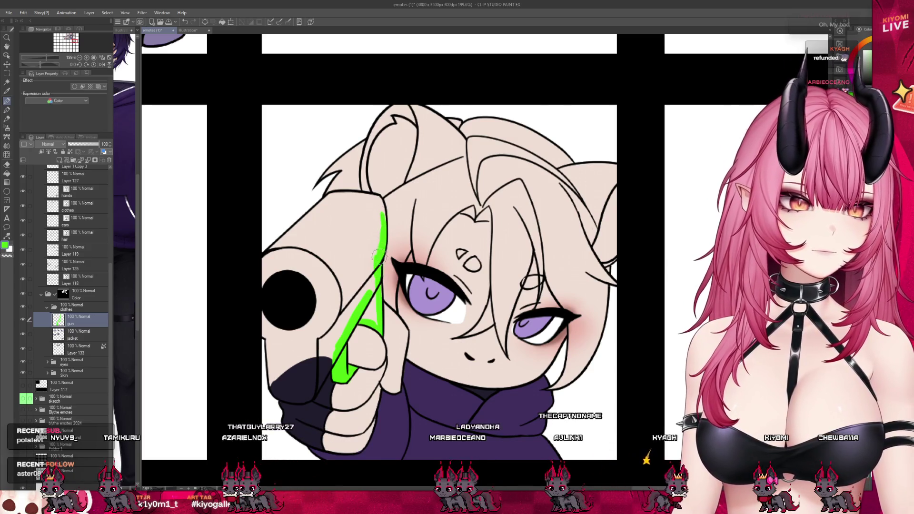
drag(353, 197, 267, 251)
mouse_move(259, 312)
mouse_down()
mouse_move(281, 393)
mouse_move(303, 397)
mouse_up()
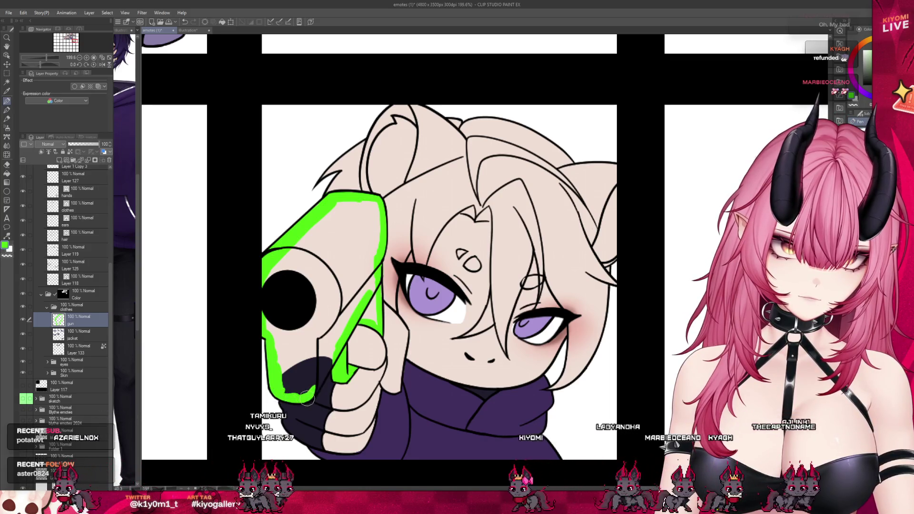
Fill the gun's interior and recolour the fill dark grey.
key(g)
click(344, 259)
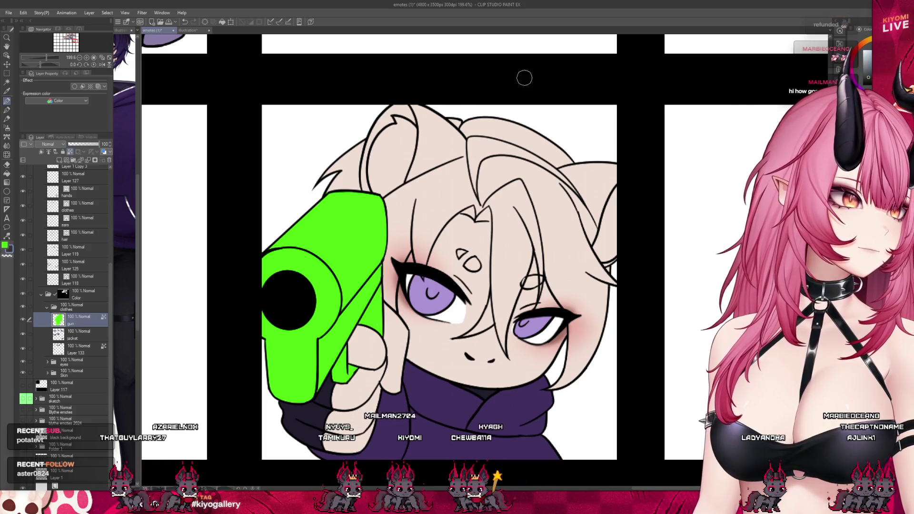
click(230, 23)
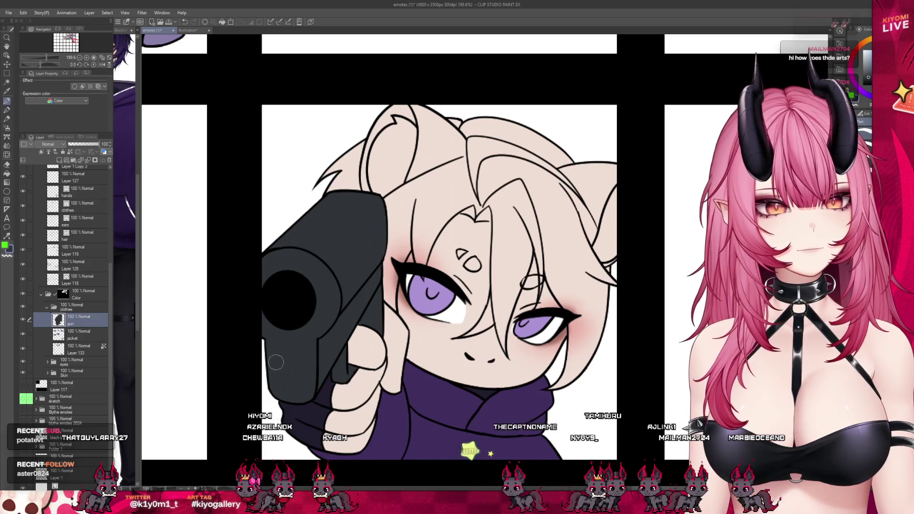
scroll(306, 326, down, 2)
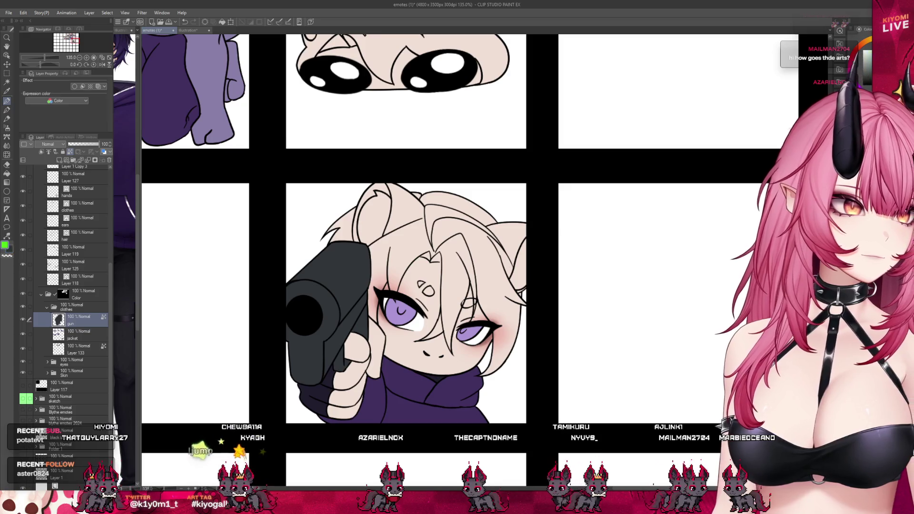
Restore the green gun and collapse the clothes folder.
key(alt+Delete)
scroll(541, 373, down, 5)
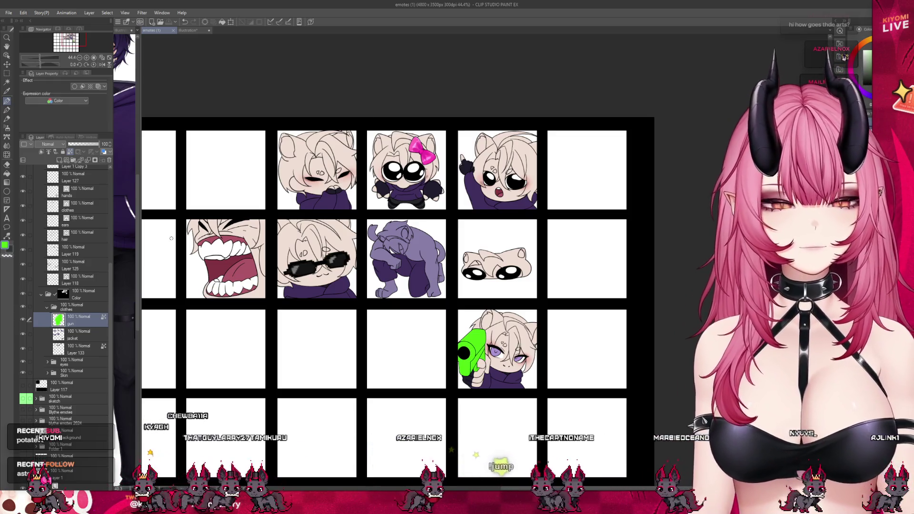
click(47, 307)
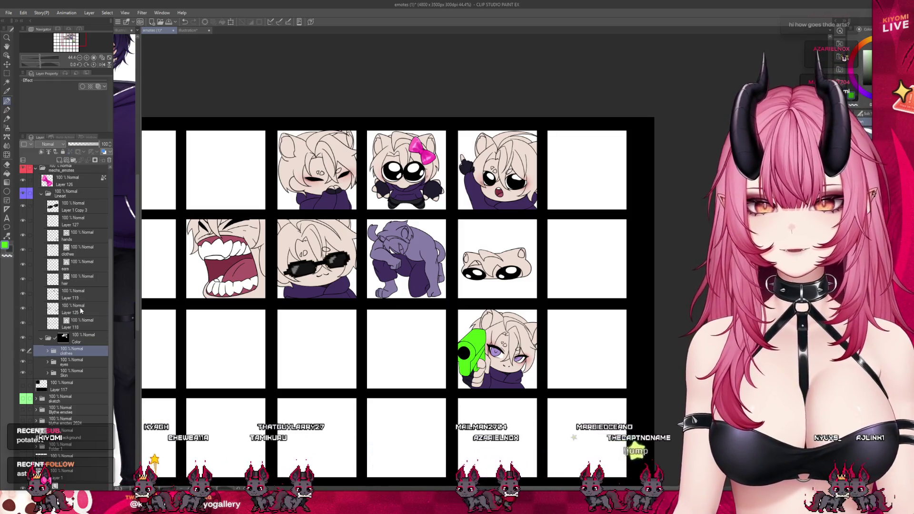
Create a new folder holding new Layer 134 and widen the character reference view.
click(73, 160)
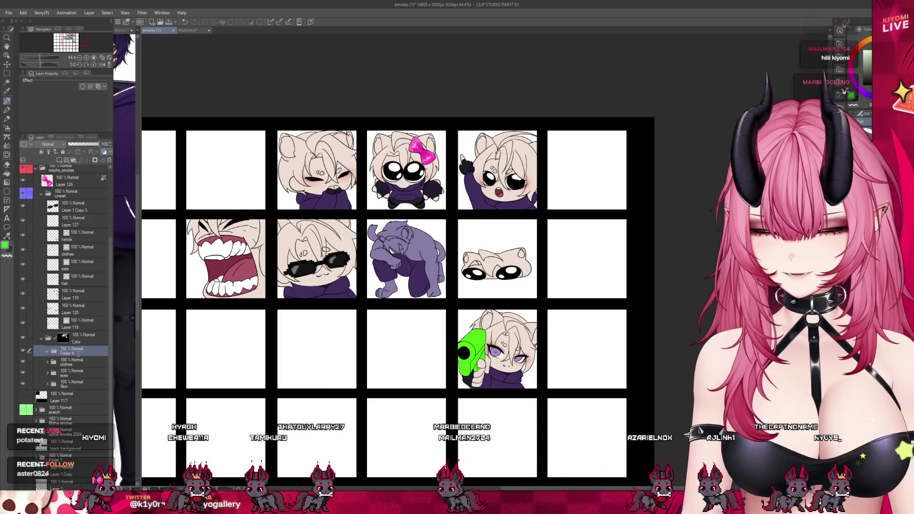
click(59, 160)
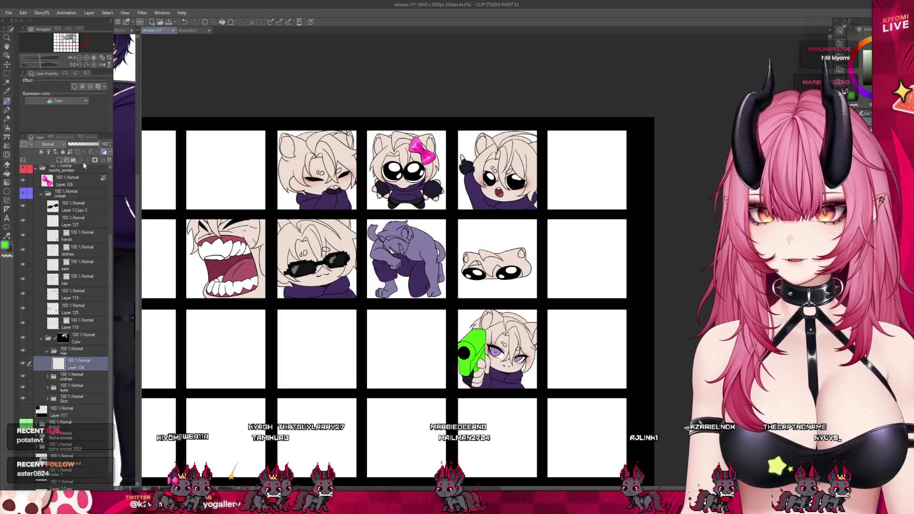
drag(140, 145, 257, 156)
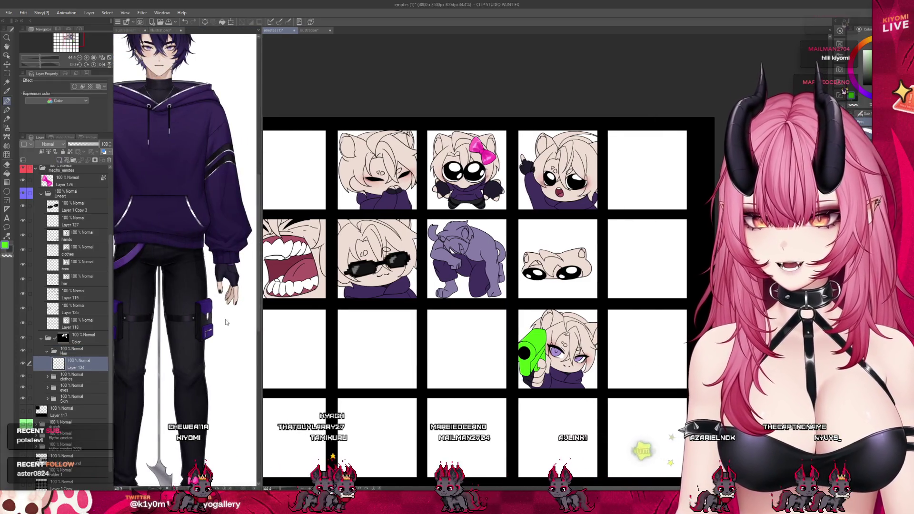
Sample the dark purple hair colour from the reference, then shrink it back beside the emotes.
click(226, 322)
scroll(200, 238, down, 2)
scroll(166, 118, up, 4)
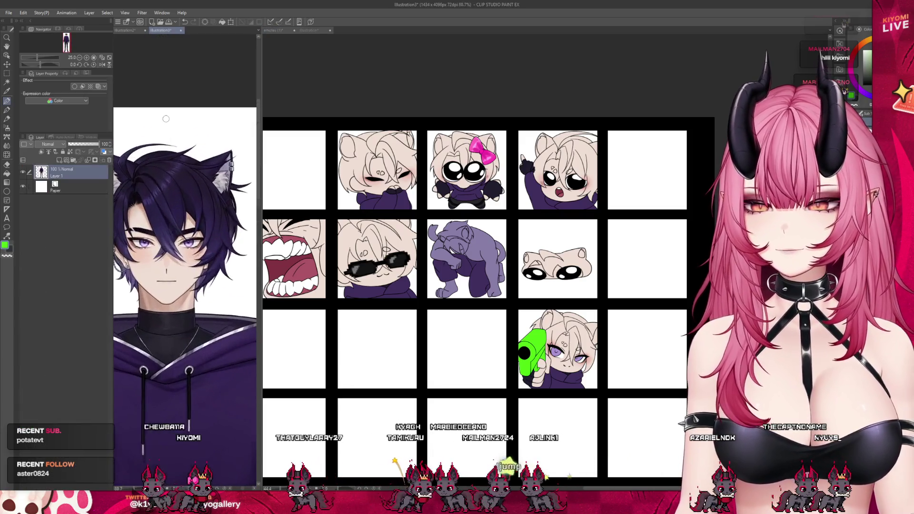
scroll(171, 140, up, 2)
alt+click(199, 204)
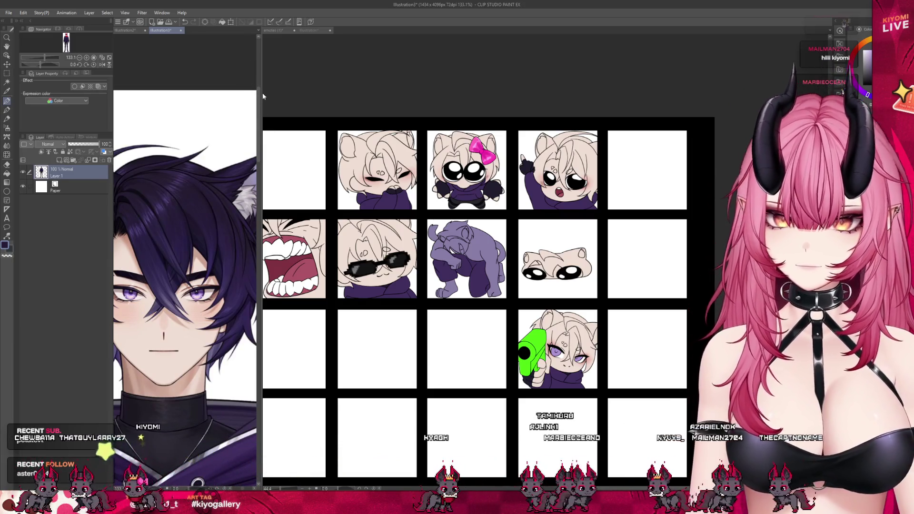
drag(261, 94, 164, 94)
scroll(302, 181, up, 5)
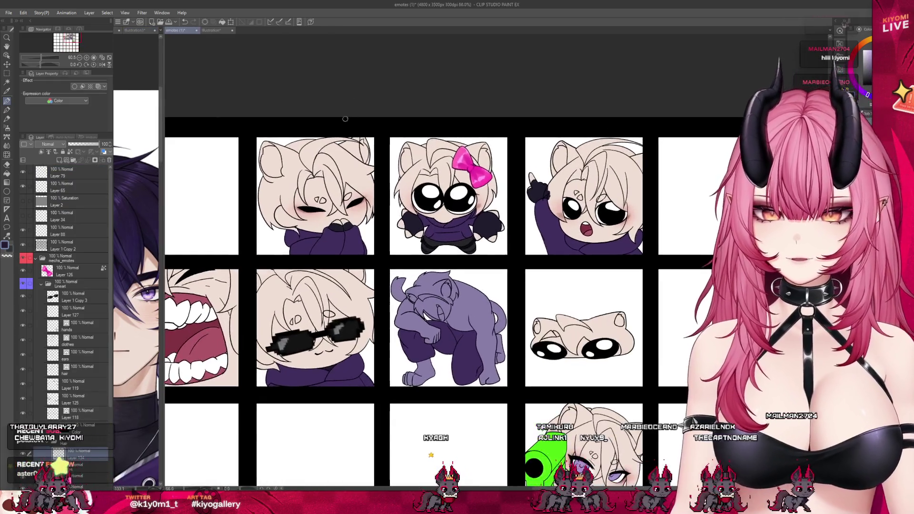
Undo a stray stroke, set opacity to 63, and add grey cheek shading and a hair strand.
scroll(303, 181, up, 2)
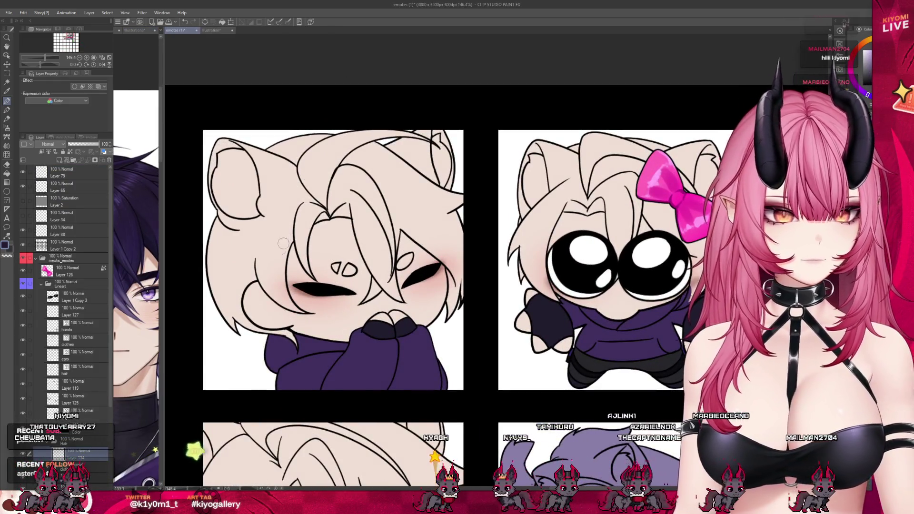
key(ctrl+z)
click(92, 144)
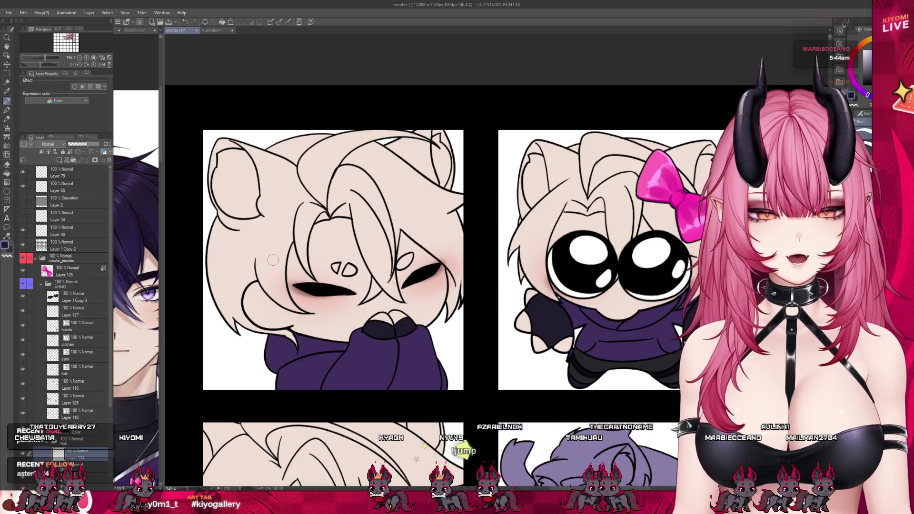
drag(253, 245, 287, 307)
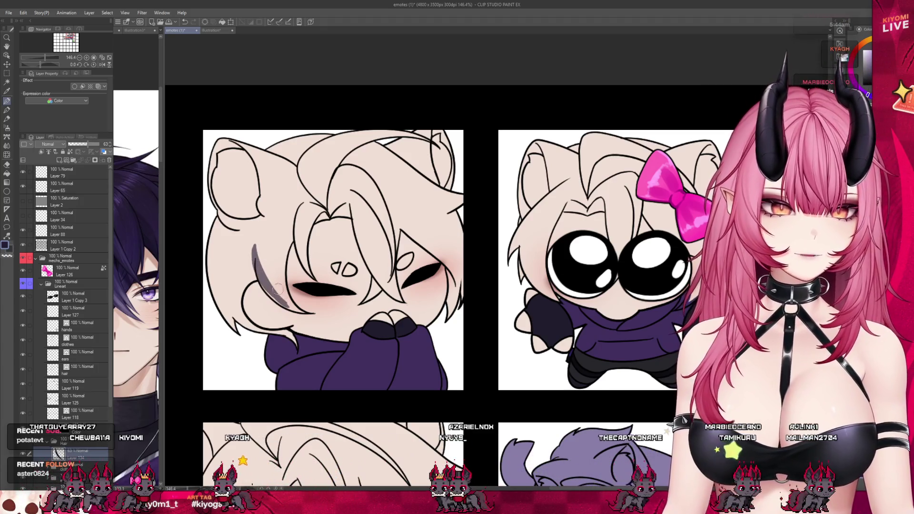
drag(263, 284, 303, 311)
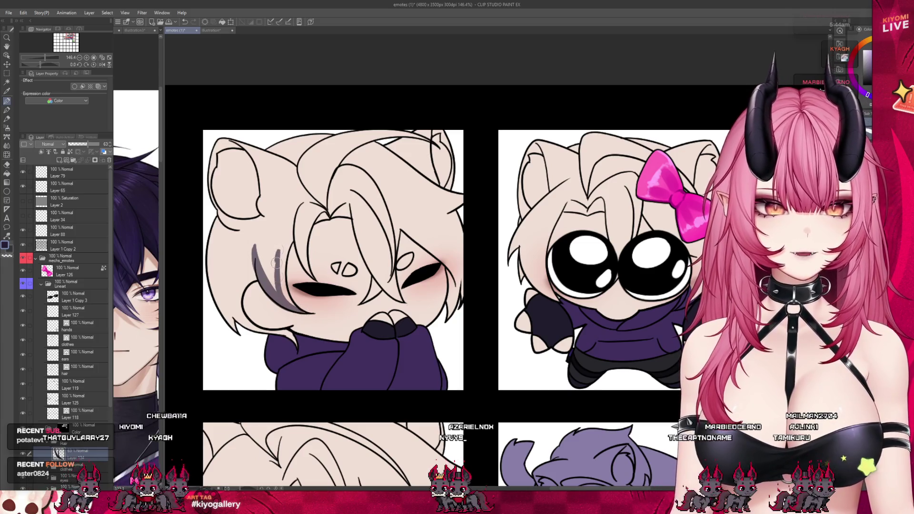
drag(299, 226, 281, 279)
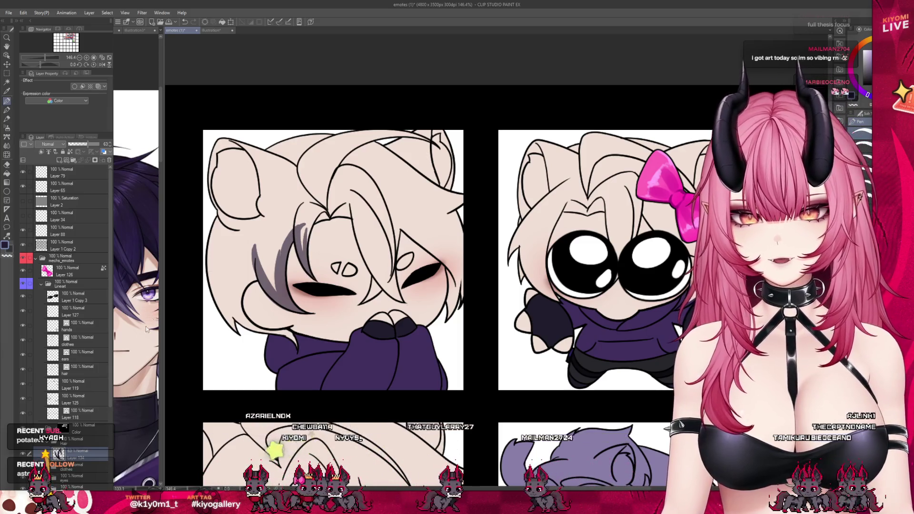
On the hair colour layer, lasso-fill the first emote's hair grey and clear the ear interior.
click(41, 284)
click(71, 283)
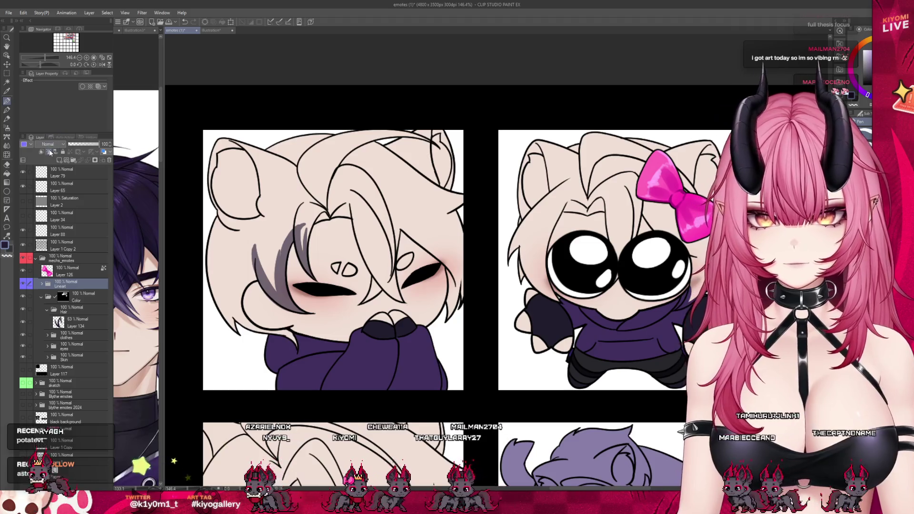
click(80, 326)
click(7, 191)
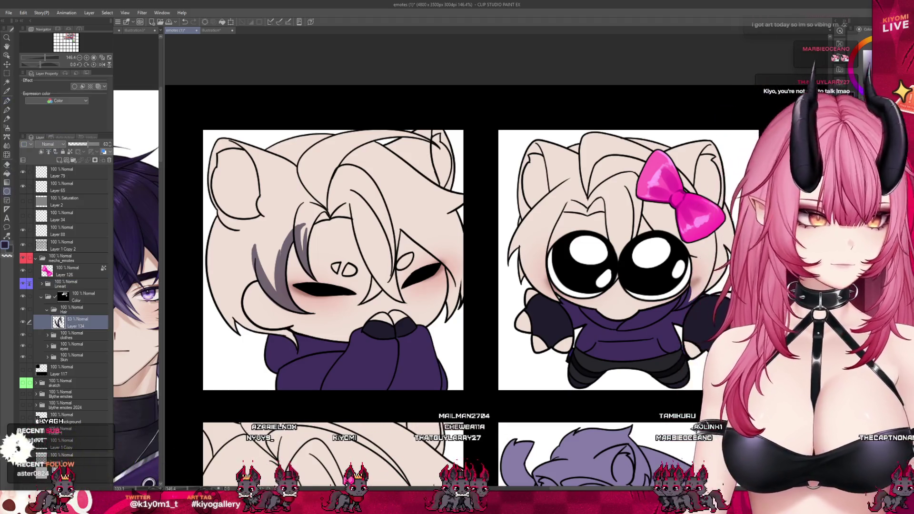
mouse_move(490, 254)
mouse_down()
mouse_move(447, 303)
mouse_move(440, 267)
mouse_move(399, 275)
mouse_move(363, 259)
mouse_up()
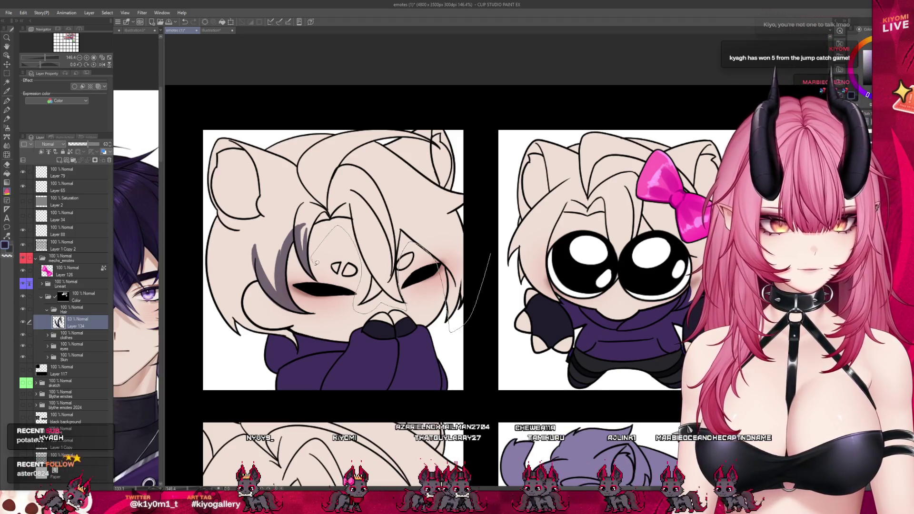
mouse_move(295, 318)
mouse_down()
mouse_move(243, 340)
mouse_move(207, 215)
mouse_move(295, 95)
mouse_move(494, 148)
mouse_move(491, 161)
mouse_up()
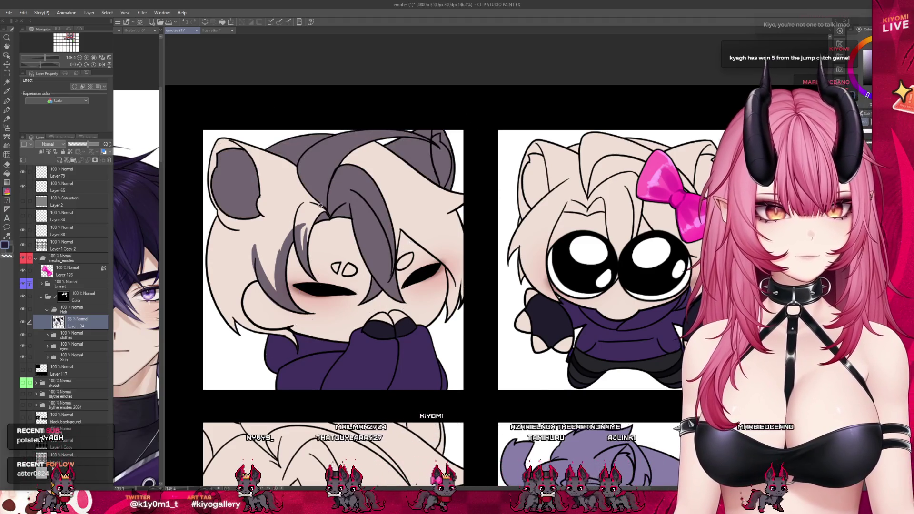
key(ctrl+z)
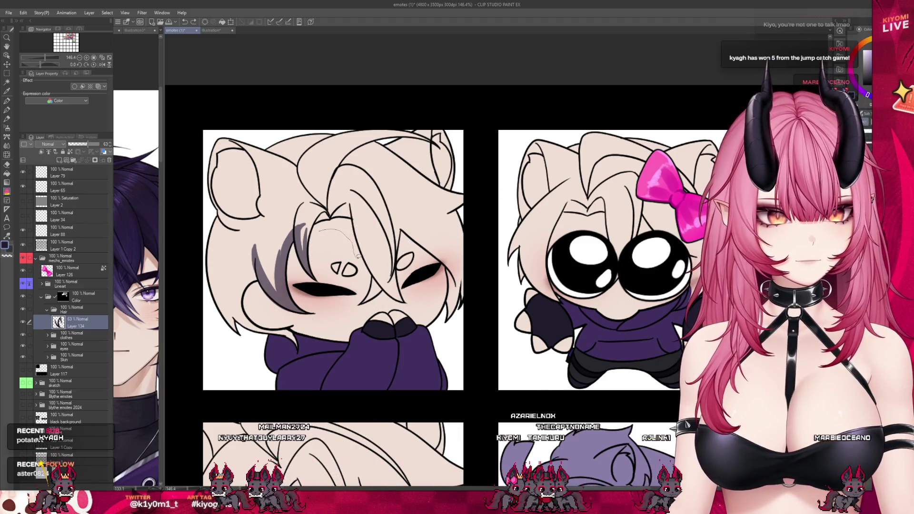
mouse_move(359, 312)
mouse_down()
mouse_move(419, 309)
mouse_move(419, 259)
mouse_move(450, 338)
mouse_move(494, 236)
mouse_move(428, 102)
mouse_up()
drag(244, 115, 171, 292)
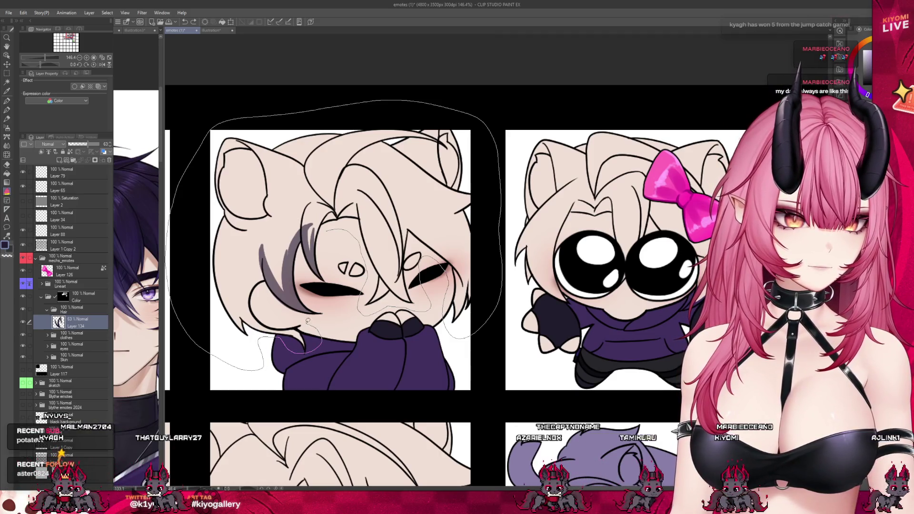
drag(337, 220, 344, 218)
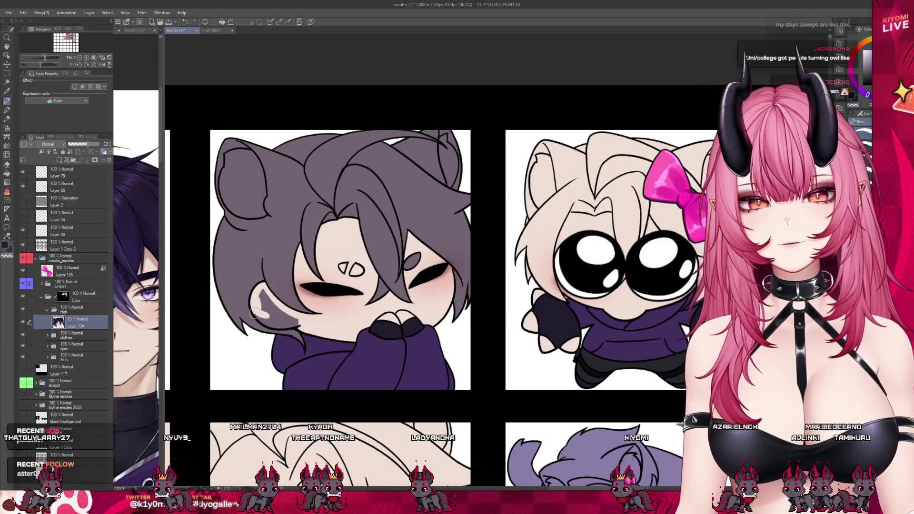
drag(293, 320, 285, 316)
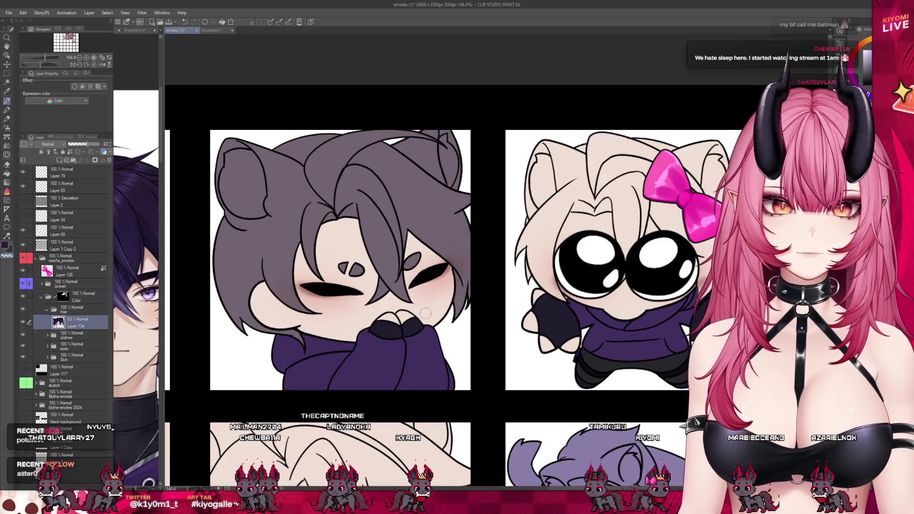
scroll(402, 265, down, 3)
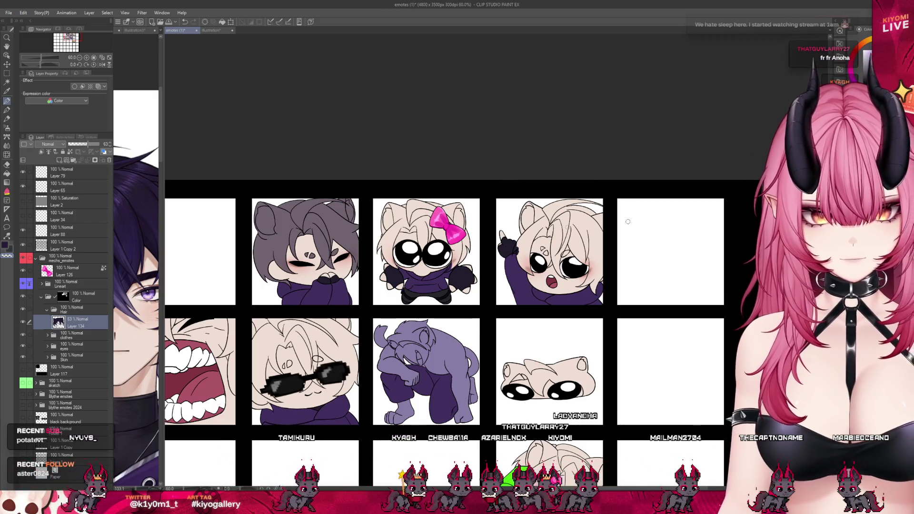
scroll(436, 229, up, 2)
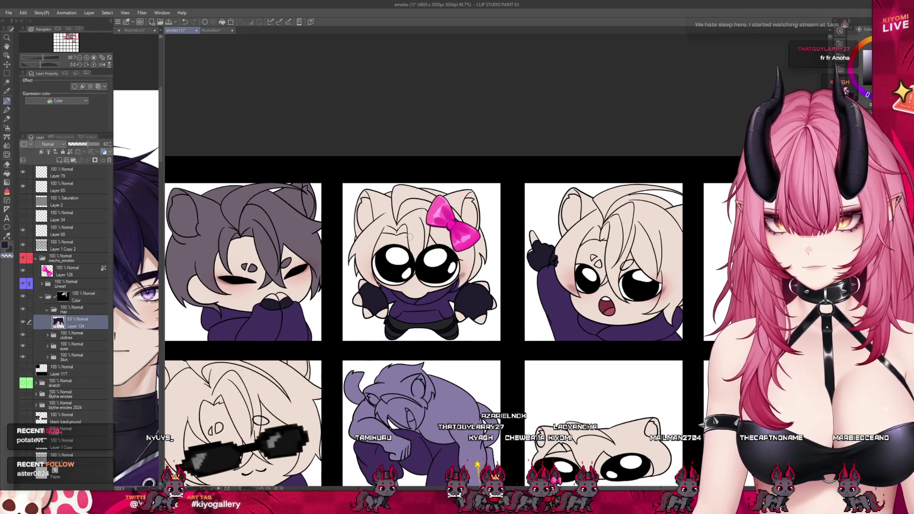
scroll(537, 238, up, 2)
scroll(537, 238, up, 1)
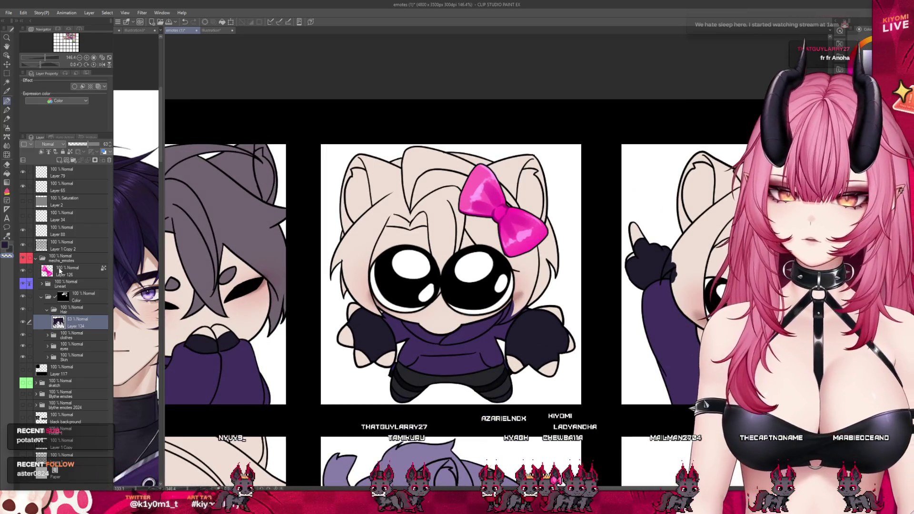
Hide the pink bow on Layer 126 and lasso-fill the bow emote's hair.
click(23, 270)
key(g)
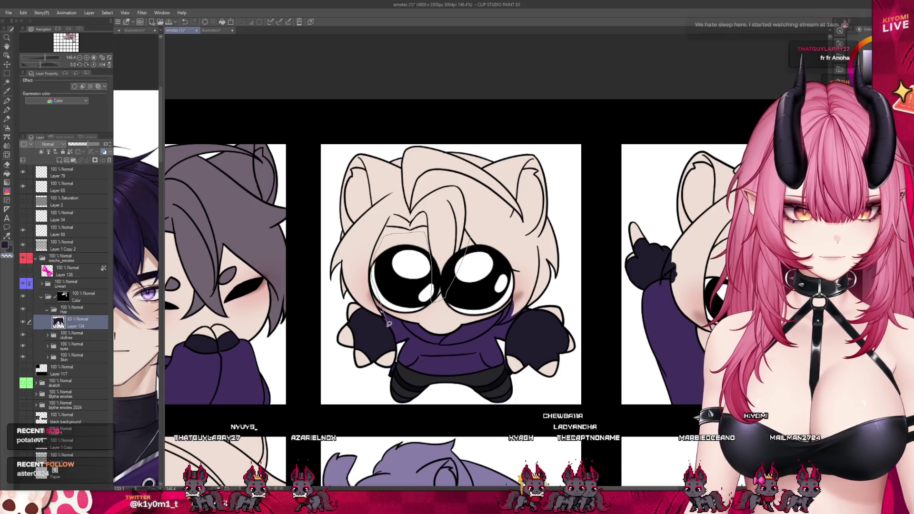
mouse_move(318, 208)
mouse_down()
mouse_move(428, 116)
mouse_move(586, 252)
mouse_up()
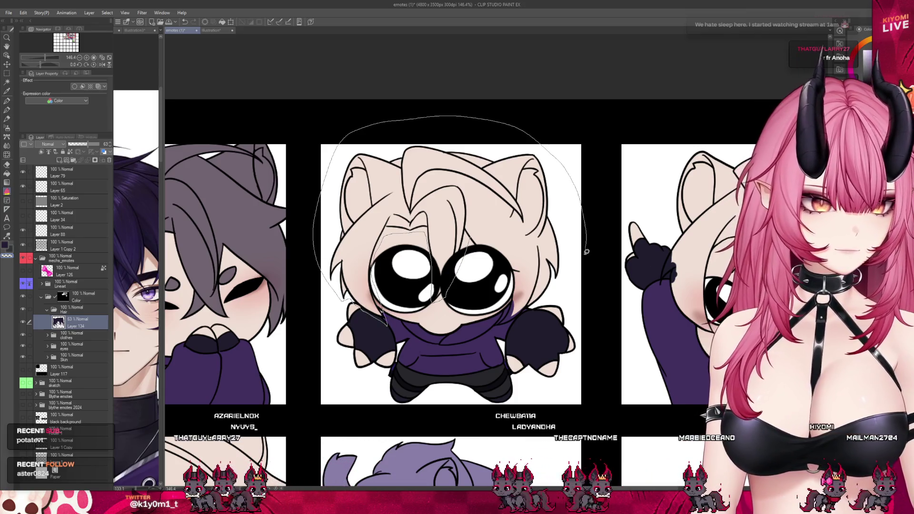
drag(546, 296, 501, 207)
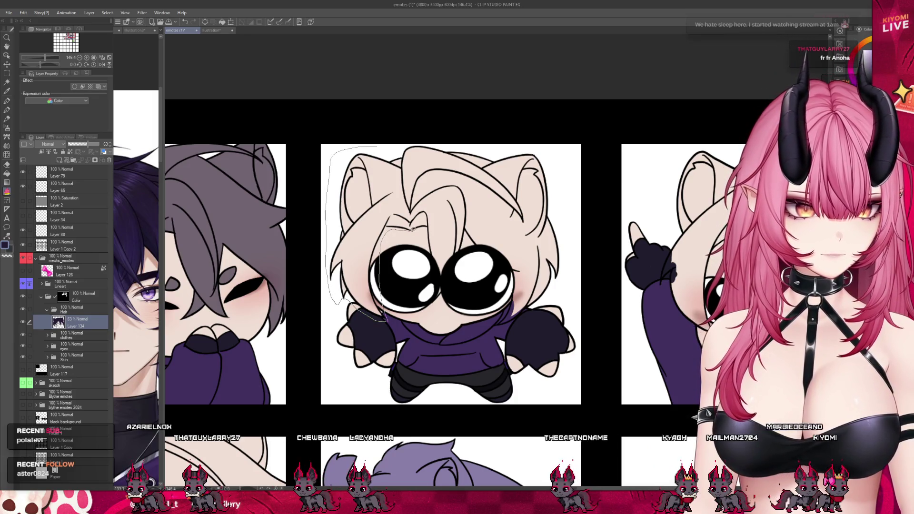
mouse_move(501, 306)
mouse_down()
mouse_move(562, 267)
mouse_move(547, 157)
mouse_move(418, 132)
mouse_move(383, 135)
mouse_up()
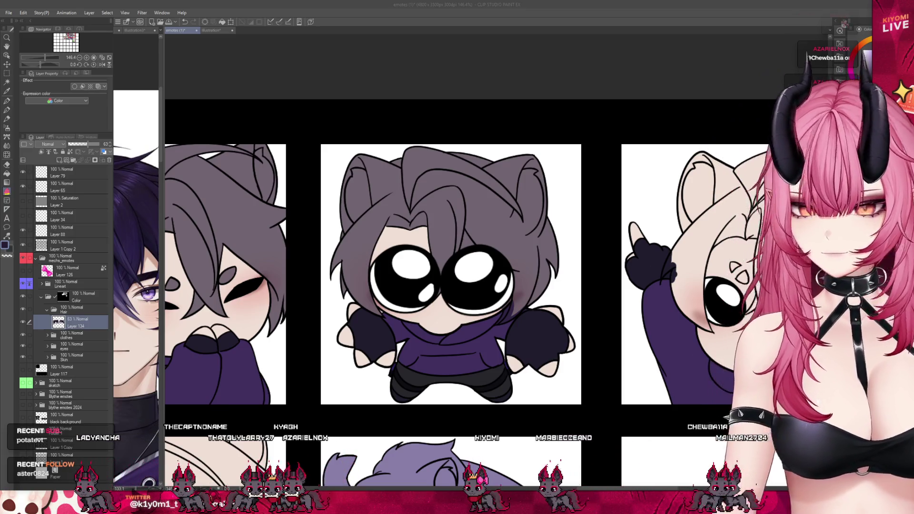
Raise the hair layer's opacity to 100%.
key(alt+Tab)
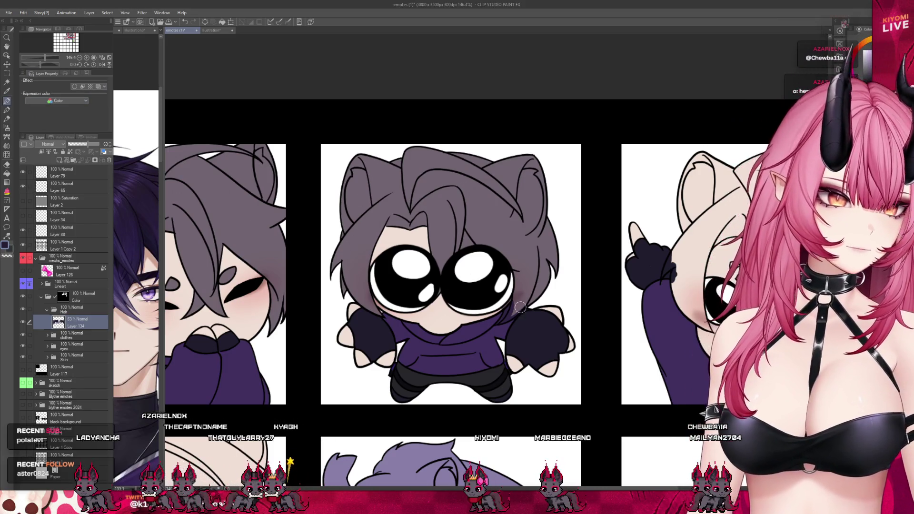
click(99, 144)
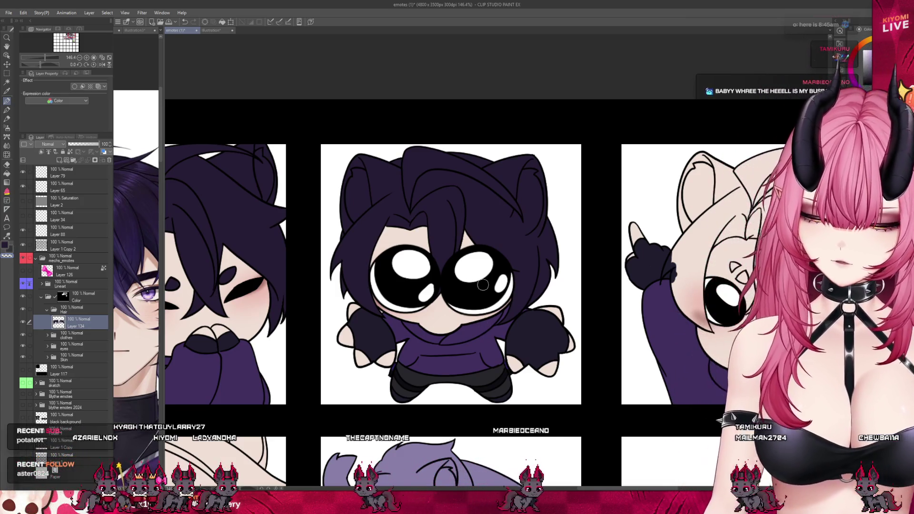
scroll(436, 238, down, 5)
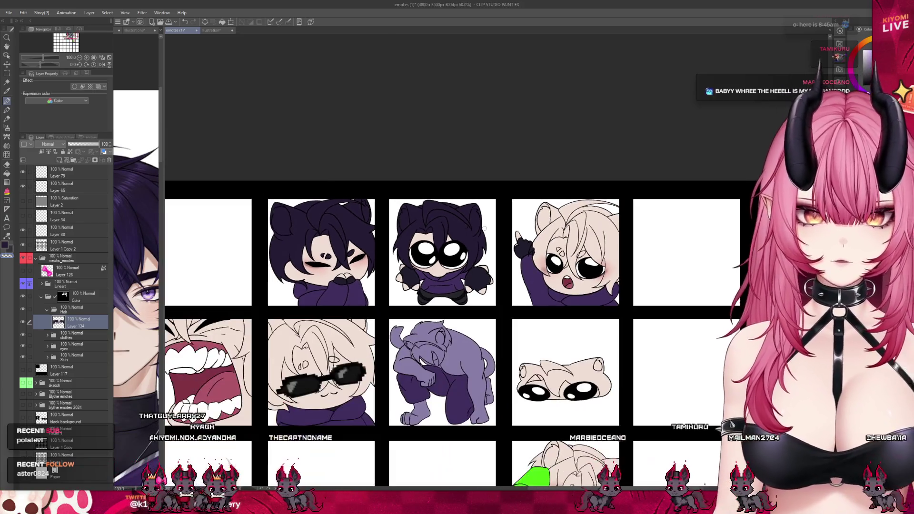
Lower the hair layer to 71% opacity and outline the pointing emote's hair.
scroll(453, 247, down, 2)
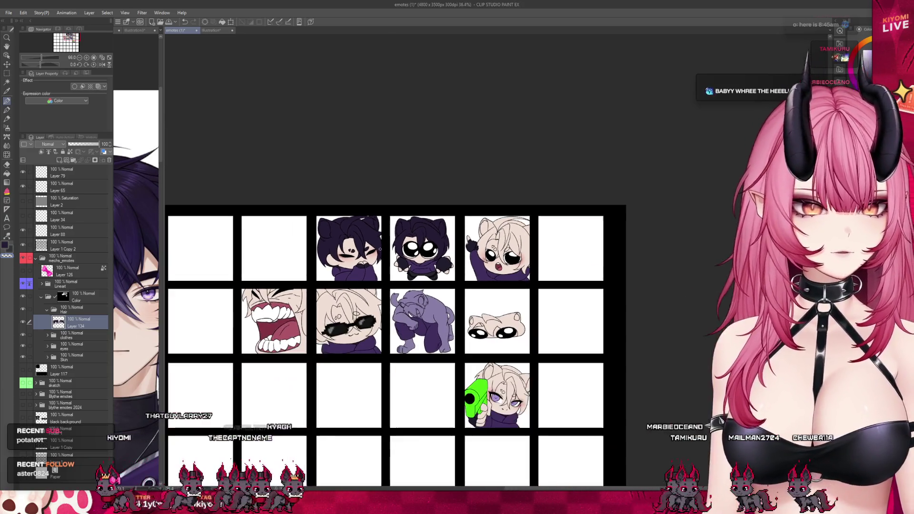
click(92, 144)
scroll(547, 239, up, 5)
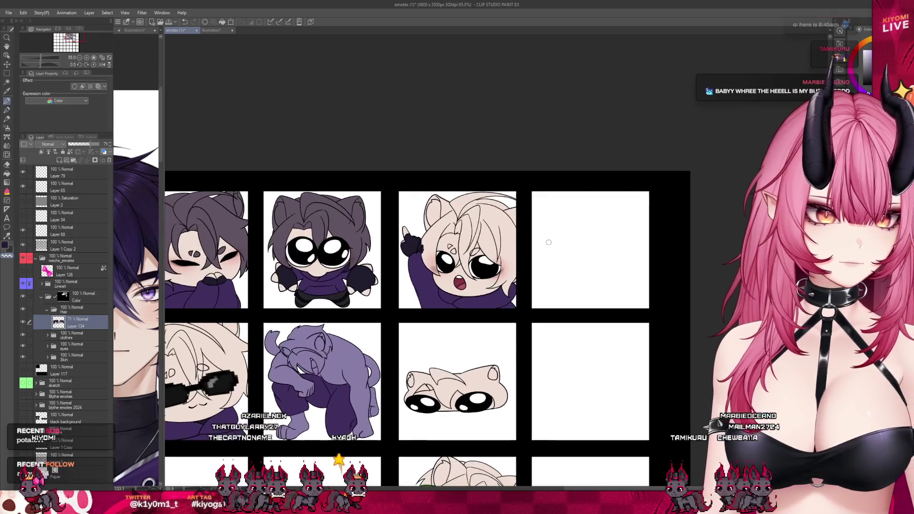
scroll(547, 239, up, 1)
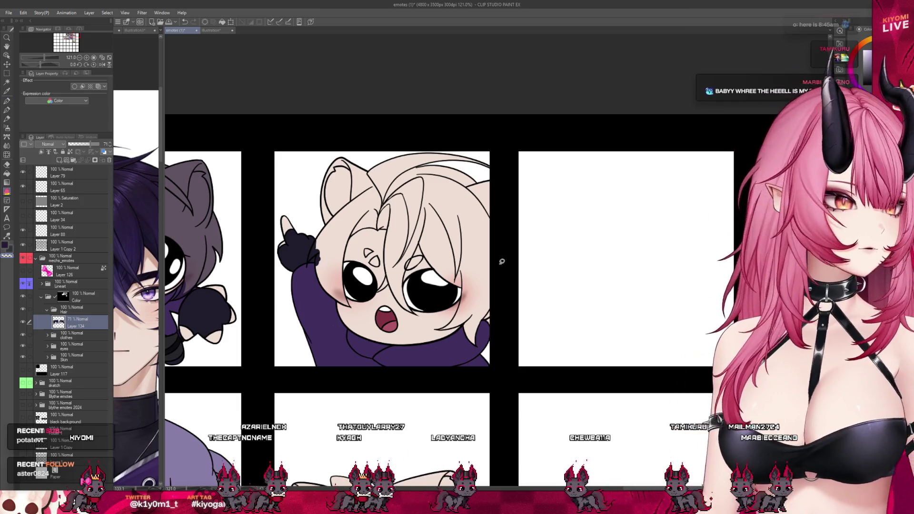
mouse_move(320, 221)
mouse_down()
mouse_move(310, 268)
mouse_move(355, 314)
mouse_up()
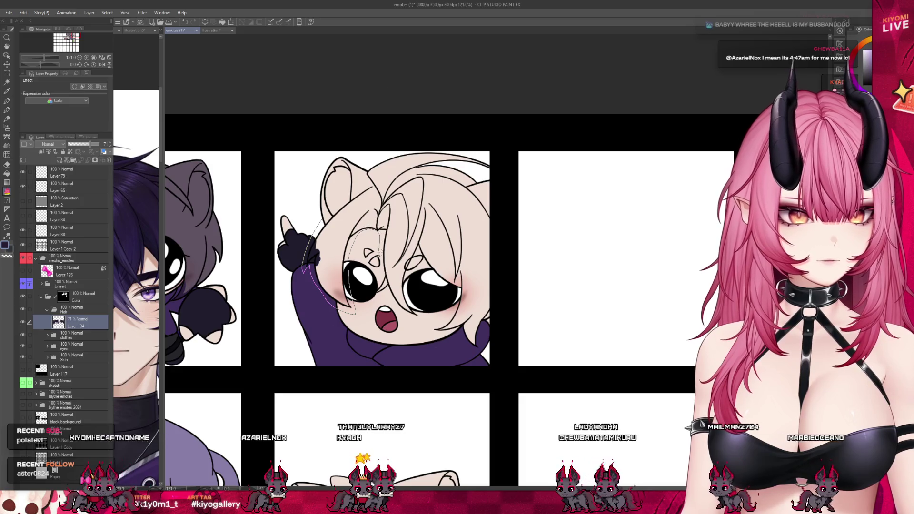
mouse_move(384, 296)
mouse_down()
mouse_move(433, 321)
mouse_move(490, 329)
mouse_move(527, 266)
mouse_move(526, 162)
mouse_move(416, 133)
mouse_move(362, 157)
mouse_move(324, 228)
mouse_up()
Fill the leftover beige hair patch on the right and restore hair opacity to 100%.
scroll(475, 266, up, 2)
mouse_move(528, 154)
mouse_down()
mouse_move(476, 143)
mouse_move(381, 148)
mouse_move(429, 247)
mouse_move(412, 337)
mouse_move(561, 250)
mouse_move(528, 154)
mouse_up()
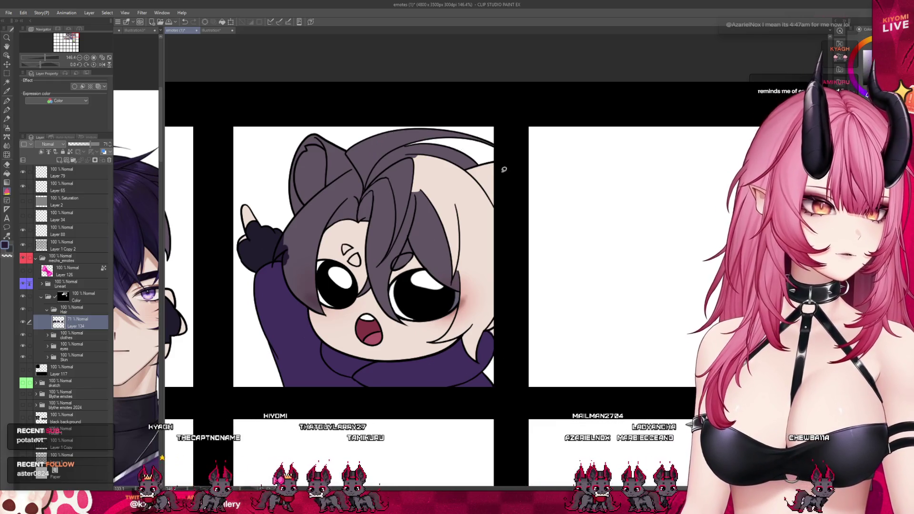
click(7, 100)
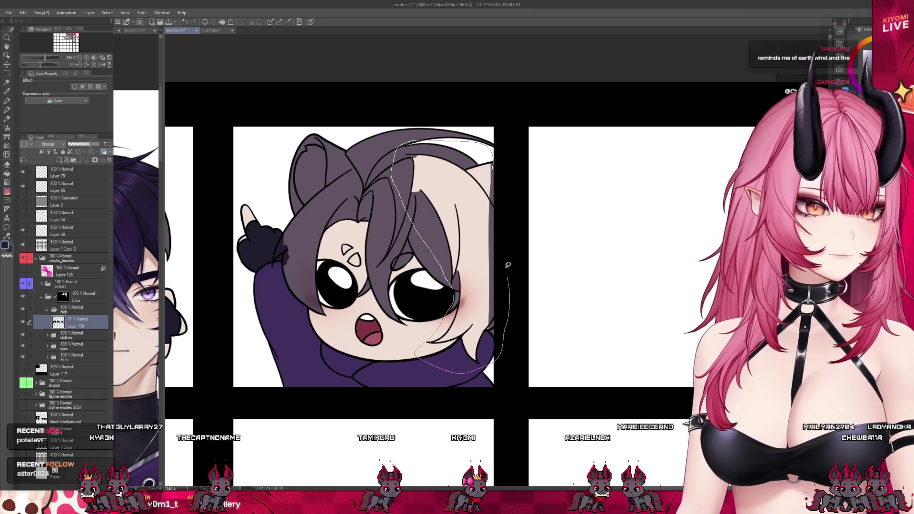
drag(508, 264, 535, 156)
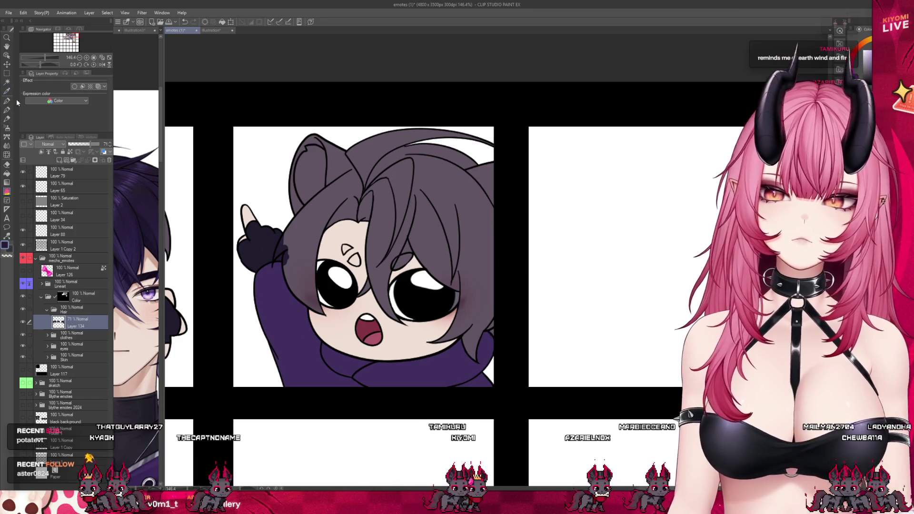
click(7, 101)
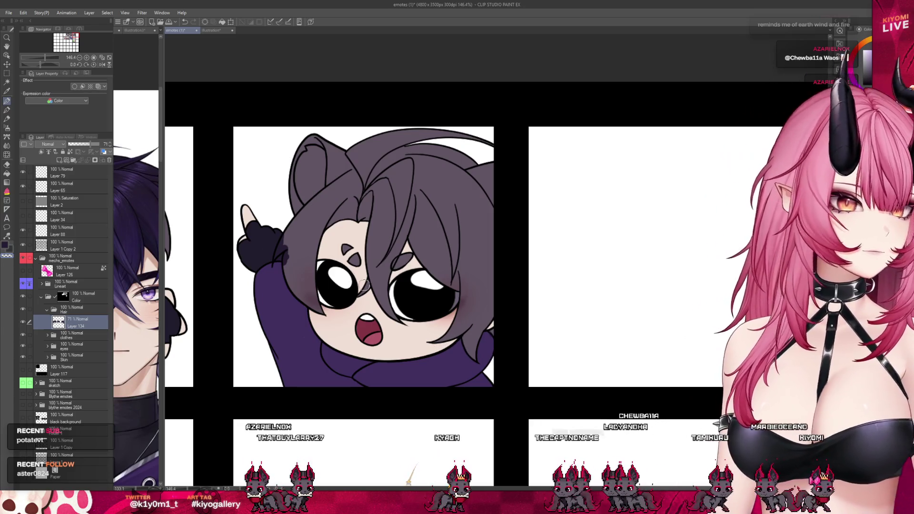
click(106, 148)
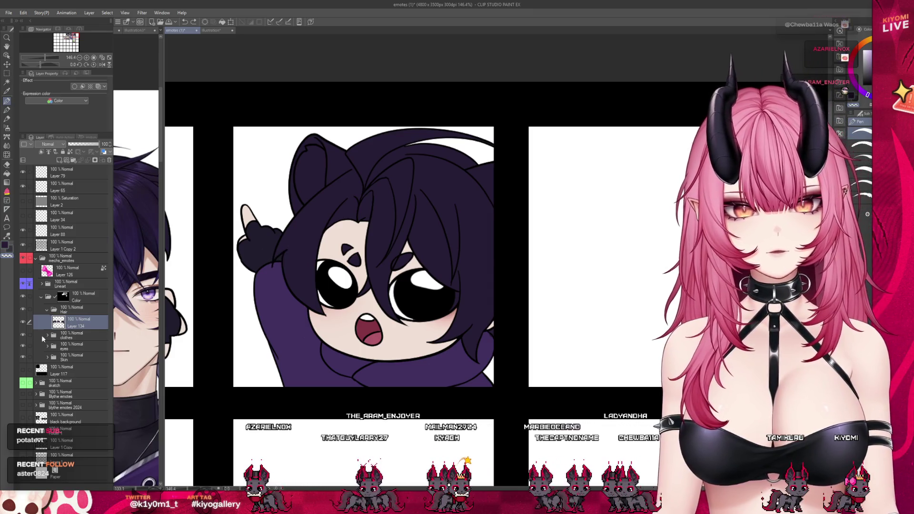
Briefly hide the hoodie layer, undo the dark purple hair tint, and zoom out over the emote grid.
click(22, 335)
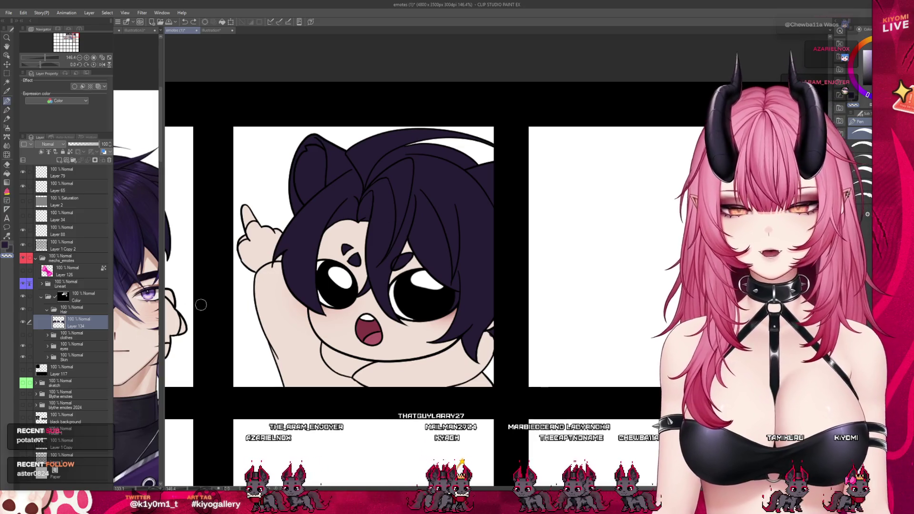
key(ctrl+z)
scroll(594, 259, down, 1)
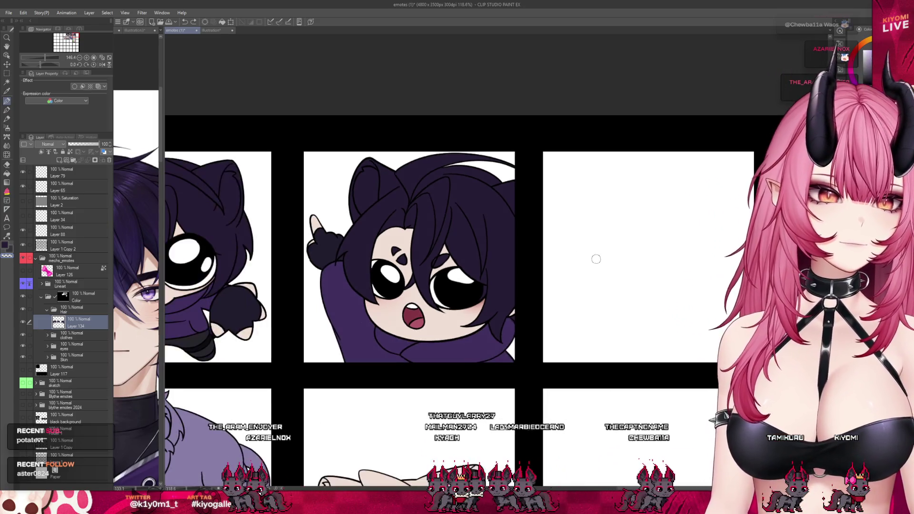
scroll(589, 259, up, 3)
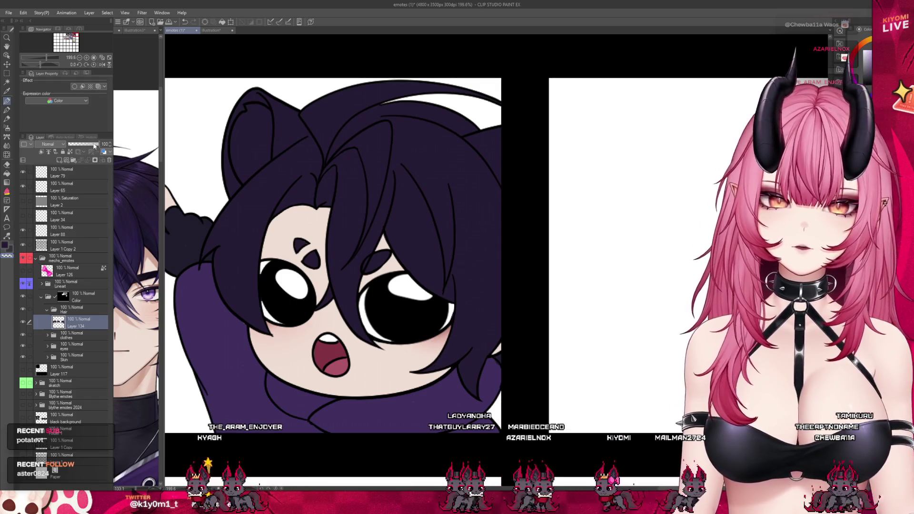
key(ctrl+z)
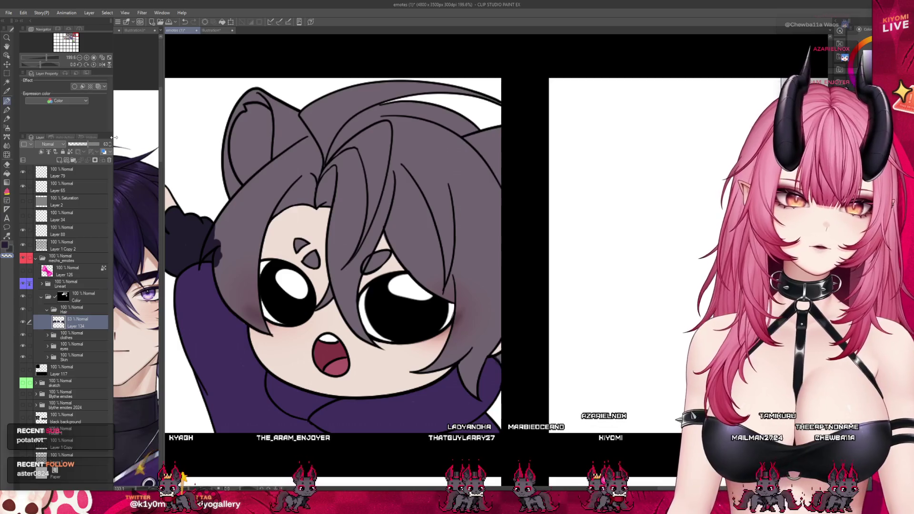
scroll(489, 181, down, 8)
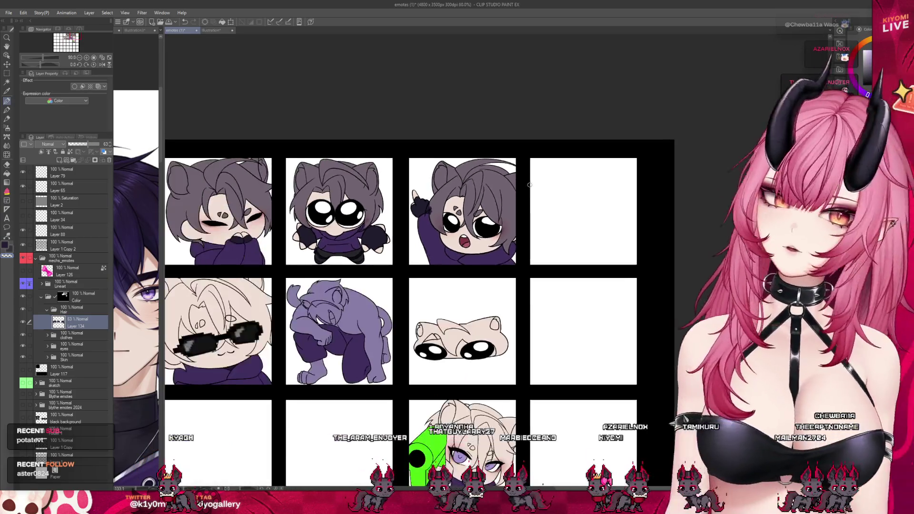
scroll(541, 197, down, 1)
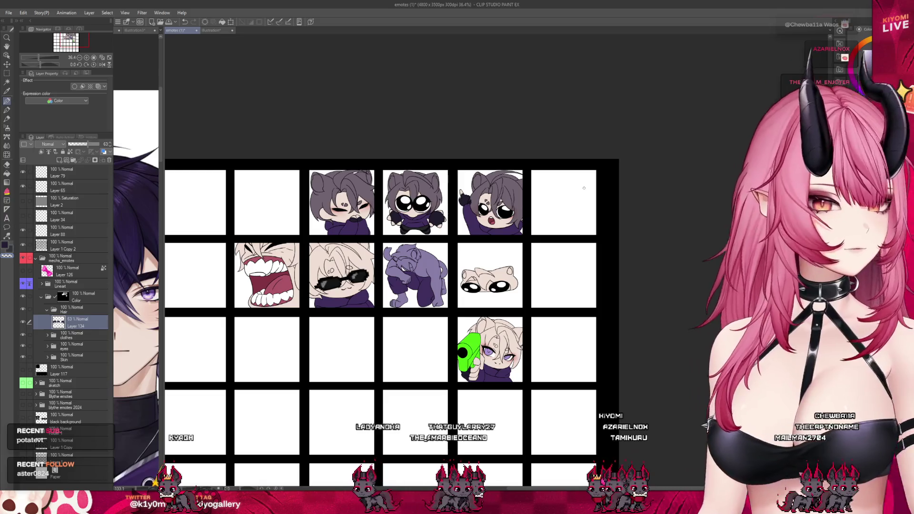
scroll(533, 208, down, 1)
scroll(227, 258, up, 1)
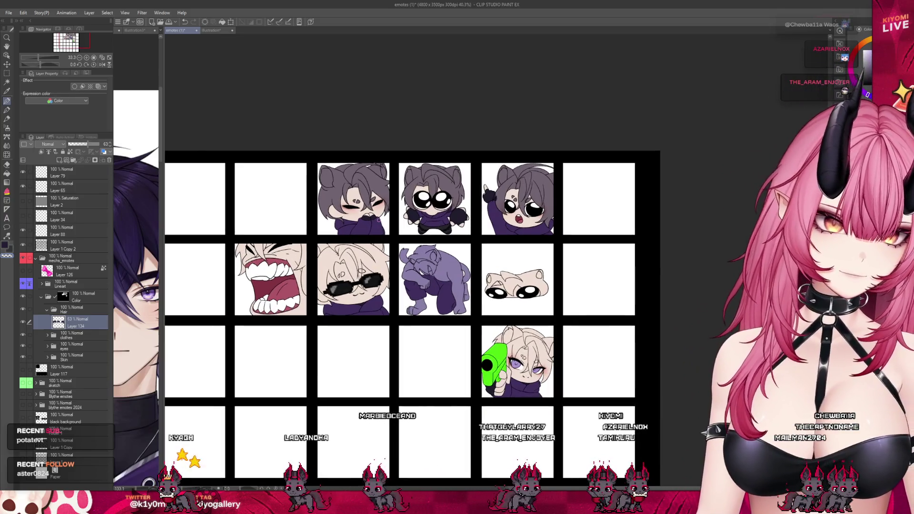
scroll(226, 258, up, 5)
scroll(227, 258, up, 5)
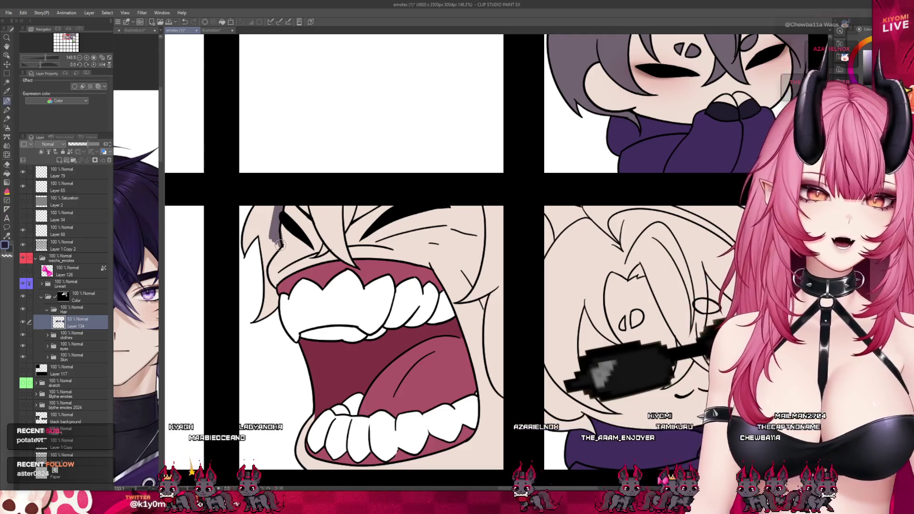
Paint grey hair strands down the left side and across the top of the screaming emote.
drag(275, 220, 262, 257)
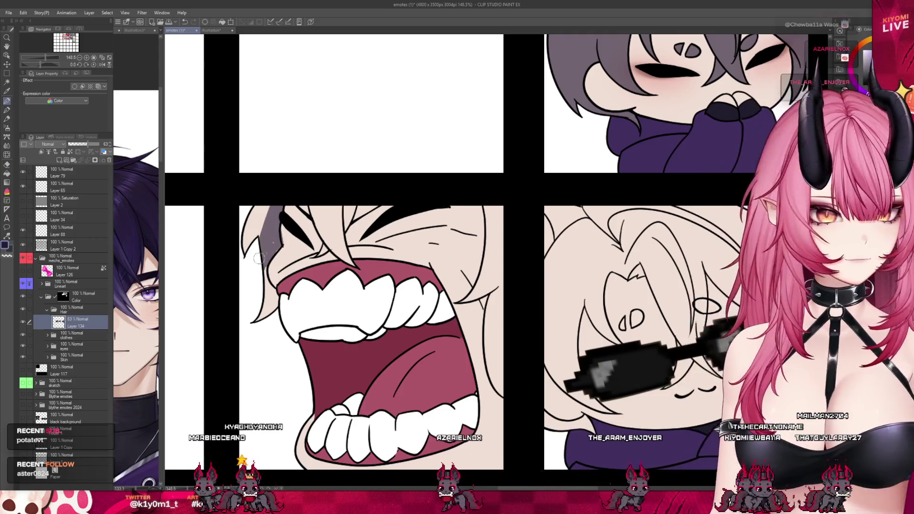
mouse_move(269, 238)
mouse_down()
mouse_move(267, 299)
mouse_move(251, 324)
mouse_up()
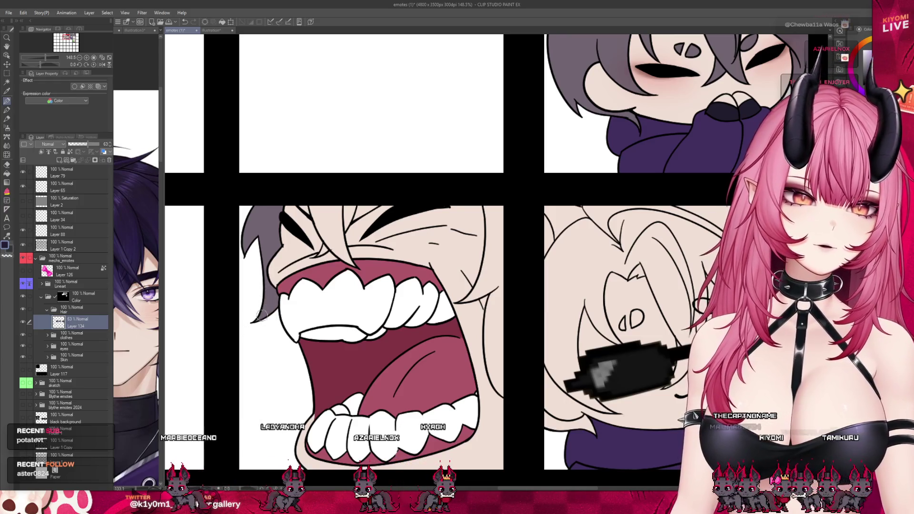
mouse_move(309, 206)
mouse_down()
mouse_move(335, 245)
mouse_move(332, 191)
mouse_up()
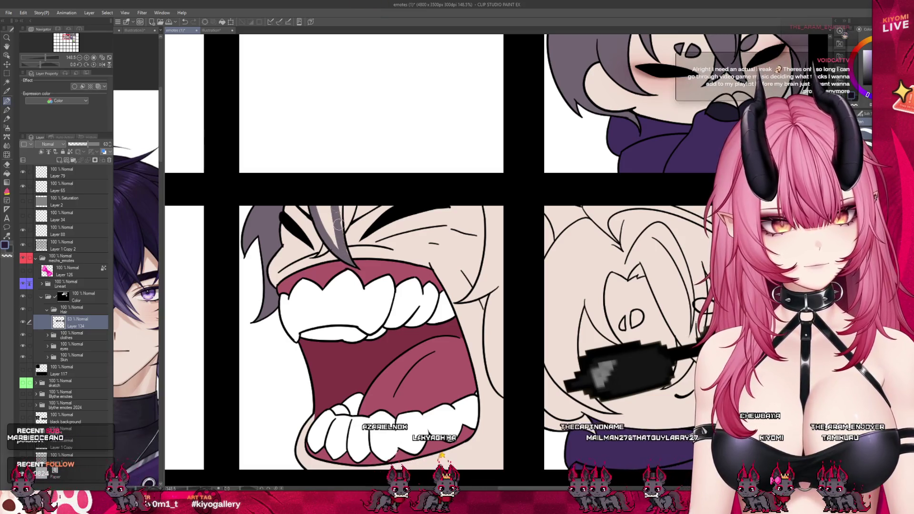
drag(341, 248, 318, 209)
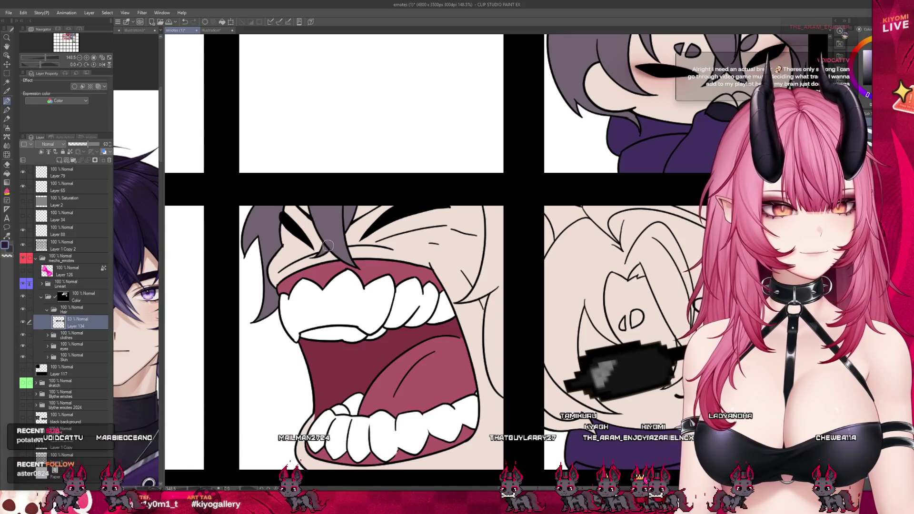
Paint and lasso-fill grey hair along the screaming emote's right edge.
drag(499, 208, 501, 381)
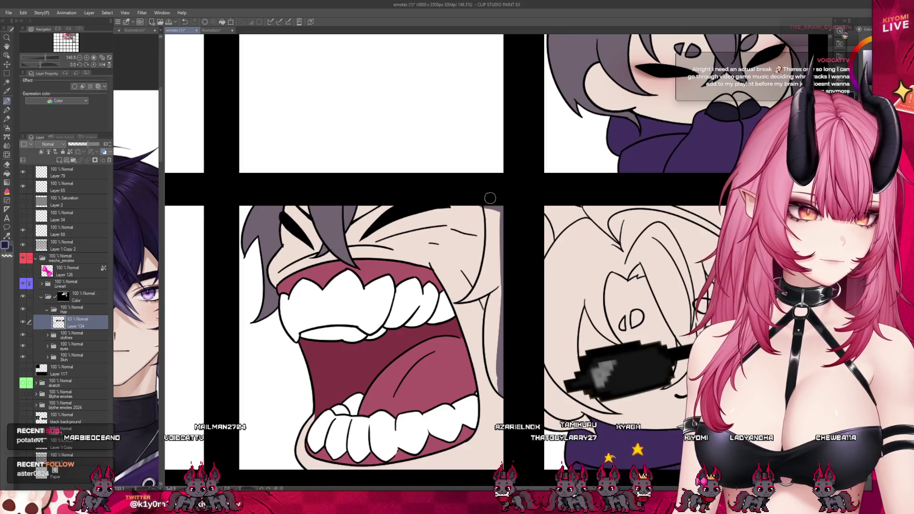
key(g)
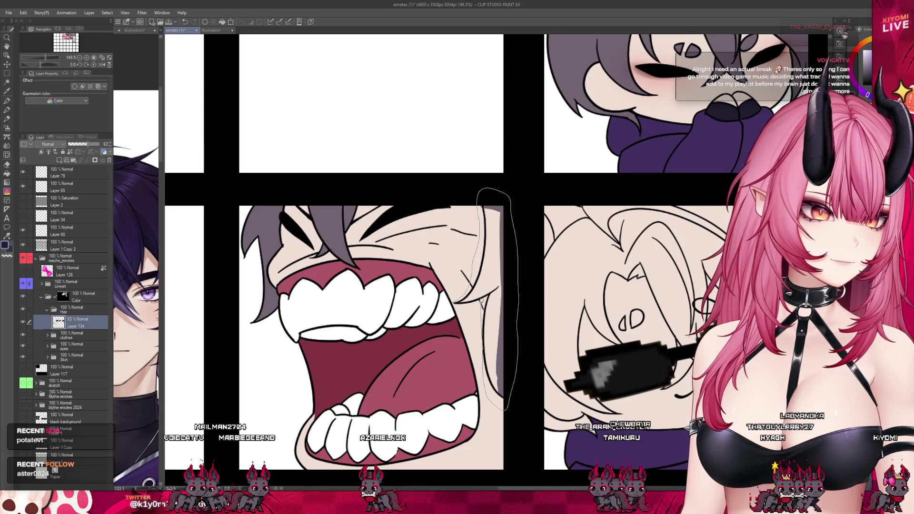
drag(481, 301, 478, 298)
key(p)
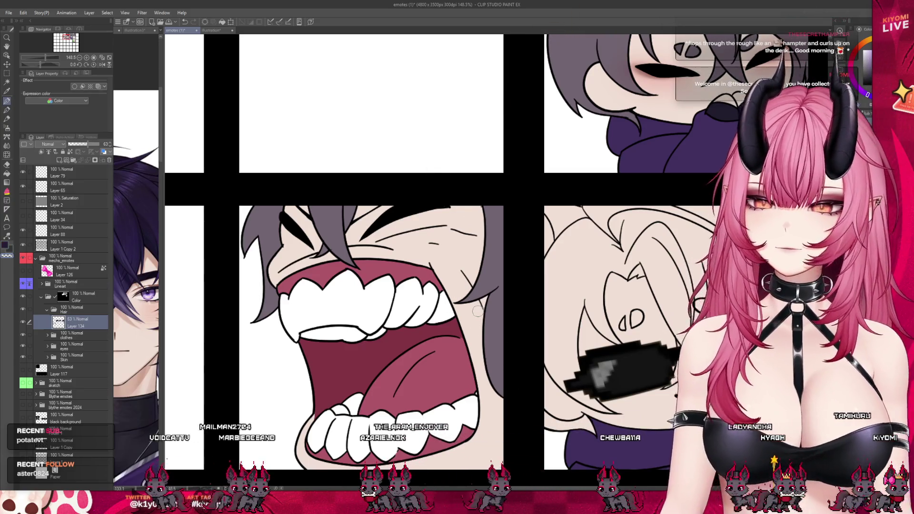
scroll(477, 311, down, 3)
scroll(623, 264, up, 2)
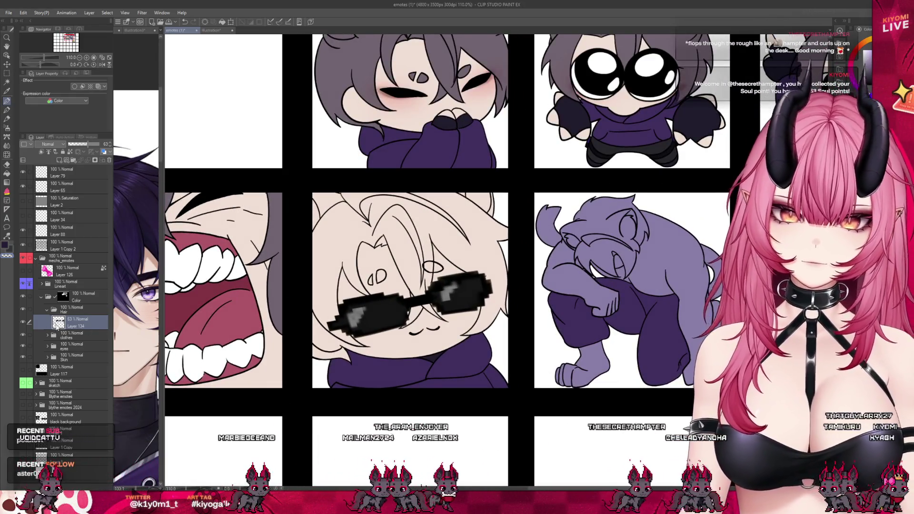
Move the sunglasses layer out of Lineart, hide it, and select Layer 134.
click(41, 284)
drag(55, 298, 61, 291)
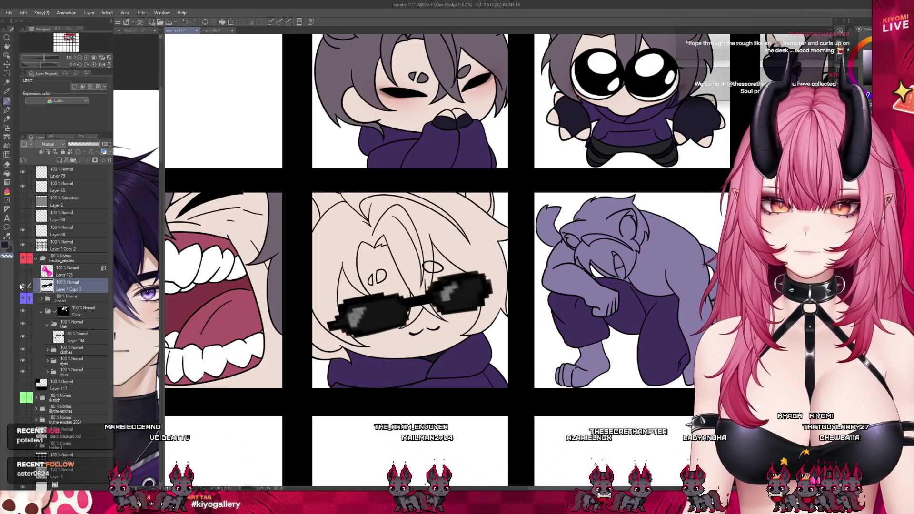
click(22, 285)
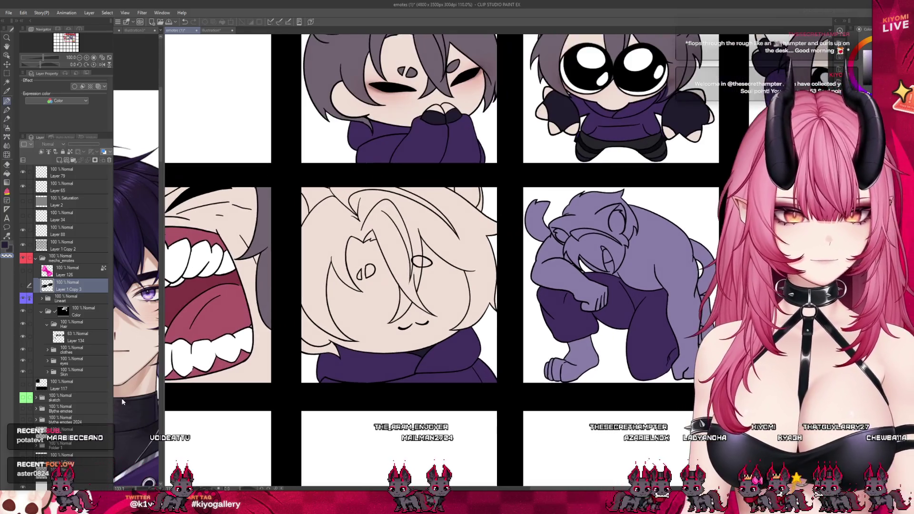
click(80, 384)
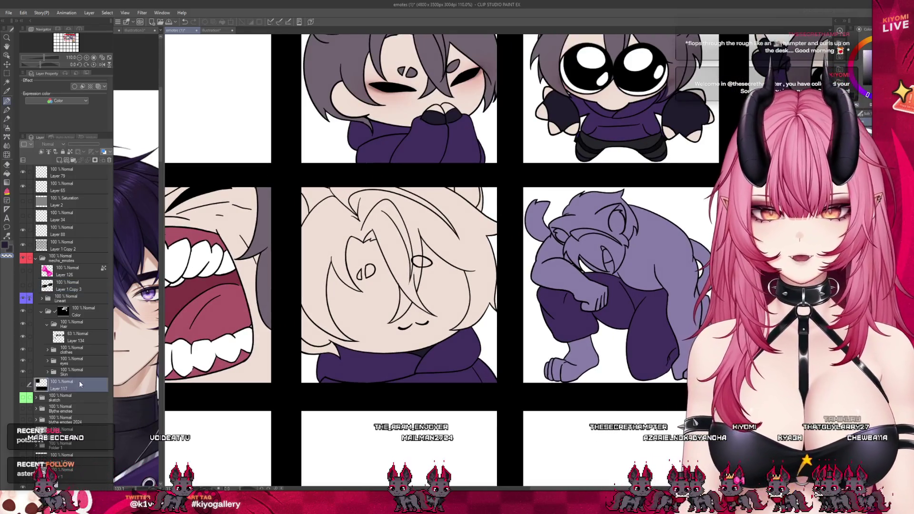
click(76, 337)
Brush grey hair along the cool emote's top, left and top-right edges.
scroll(407, 315, up, 1)
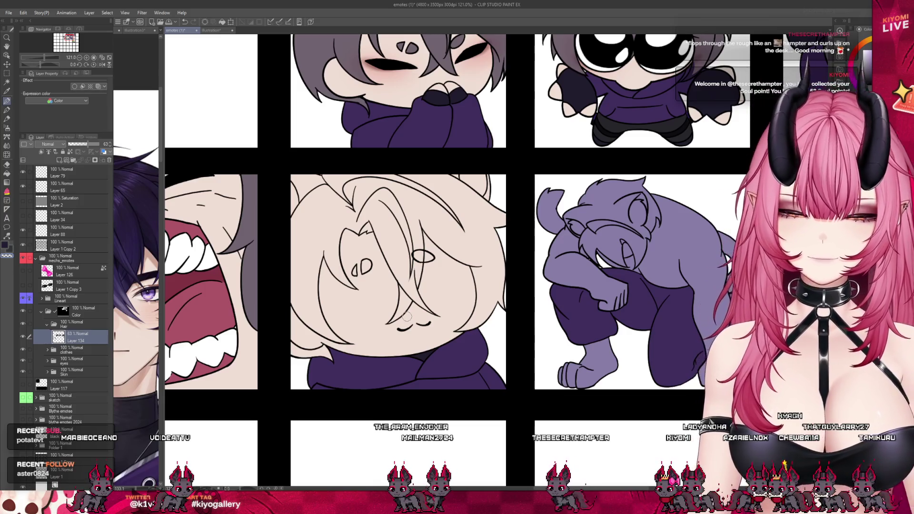
scroll(413, 291, up, 2)
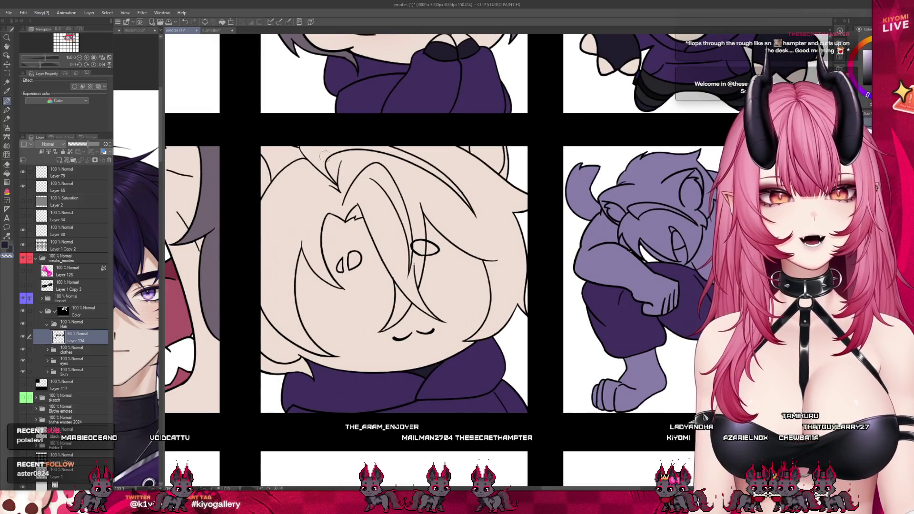
mouse_move(512, 144)
mouse_down()
mouse_move(260, 148)
mouse_move(262, 371)
mouse_up()
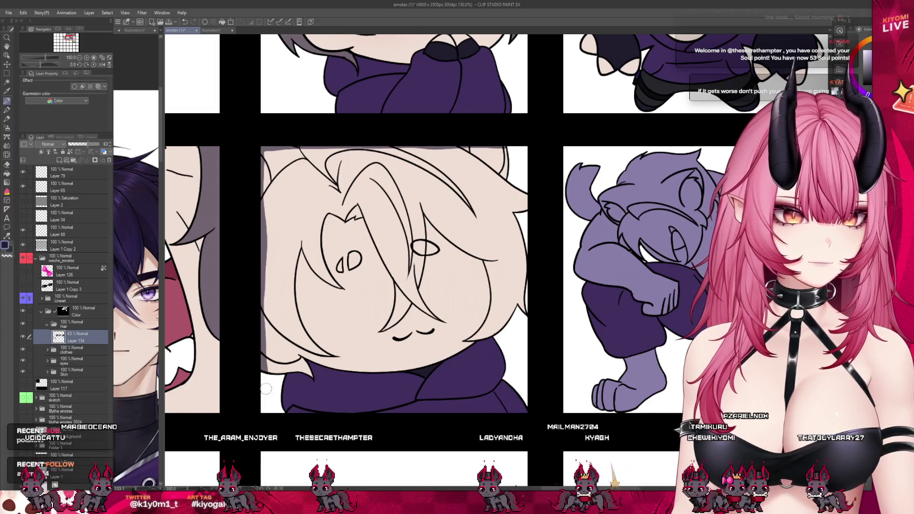
drag(502, 138, 522, 196)
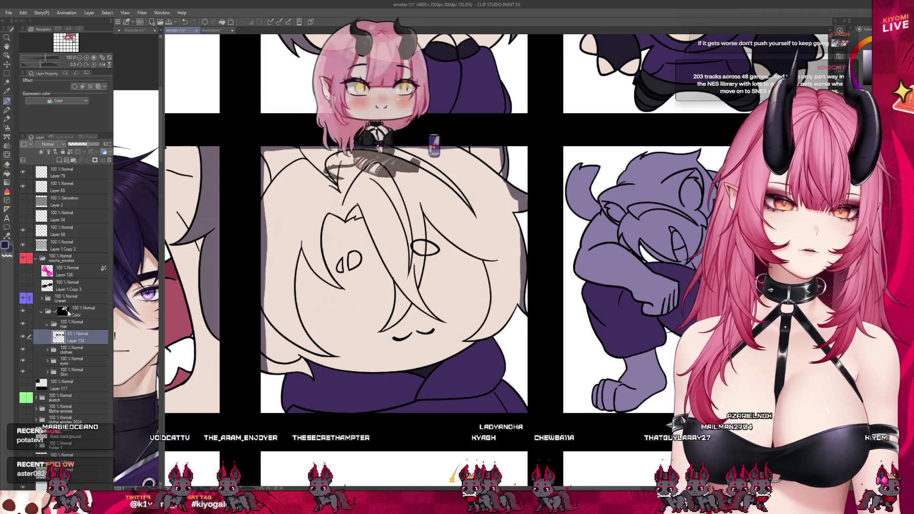
Lasso-fill the remaining hair area of the cool emote grey on Layer 134.
key(alt+bracketright)
key(alt+bracketright)
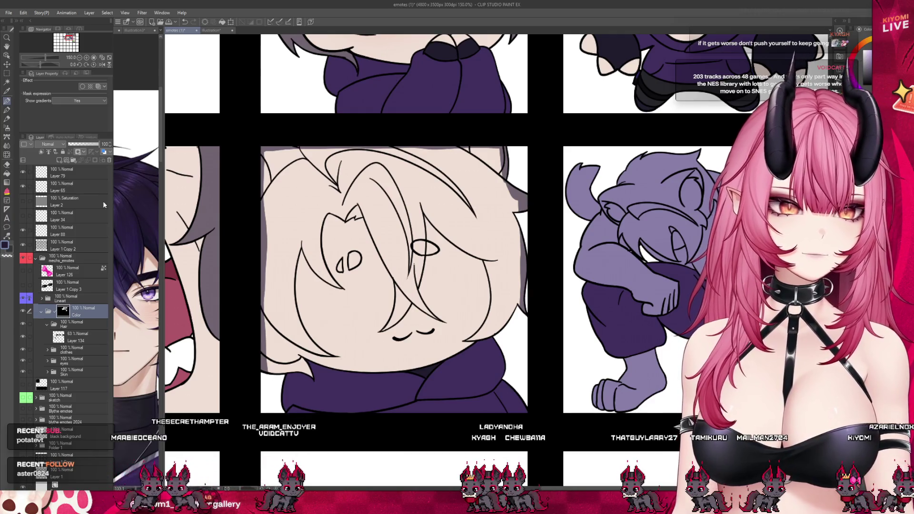
click(78, 337)
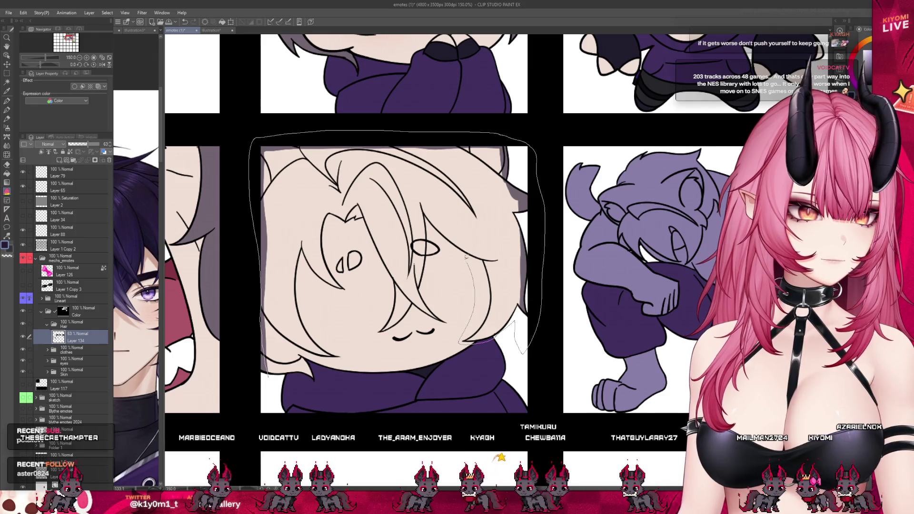
drag(434, 233, 428, 271)
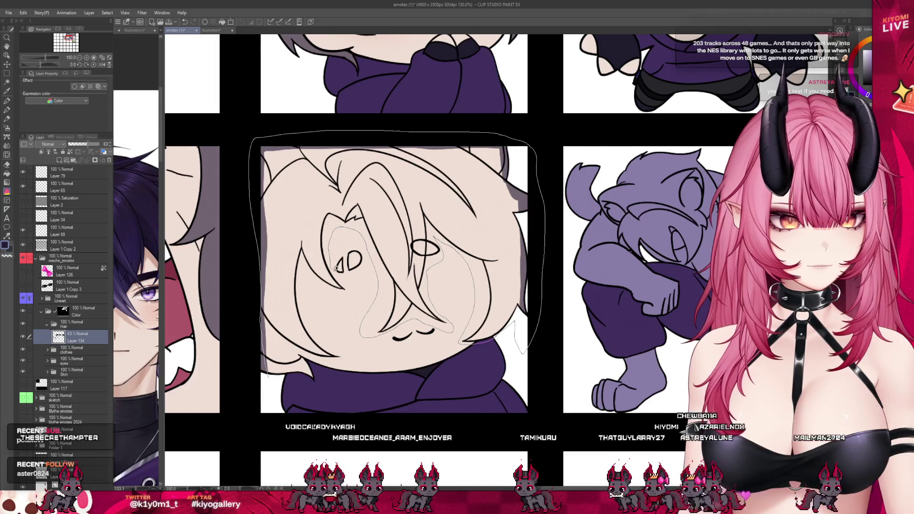
drag(276, 333, 292, 350)
drag(283, 396, 268, 357)
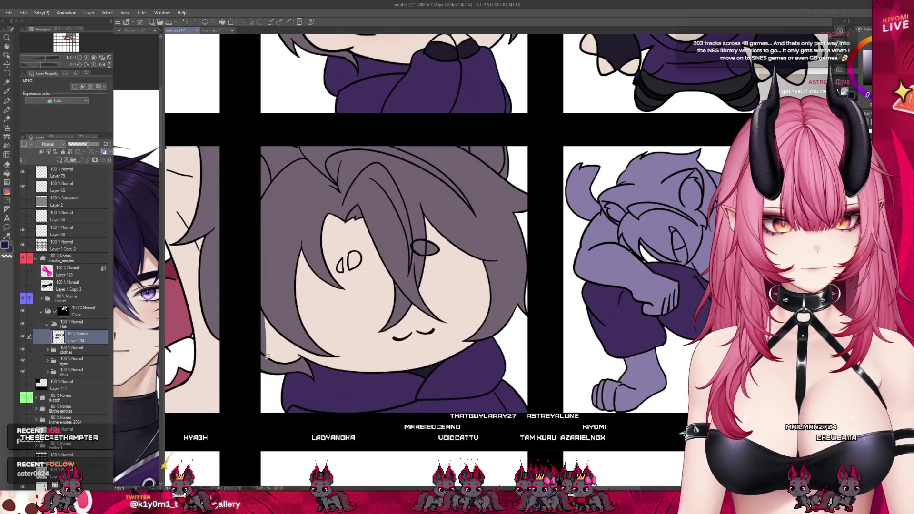
key(p)
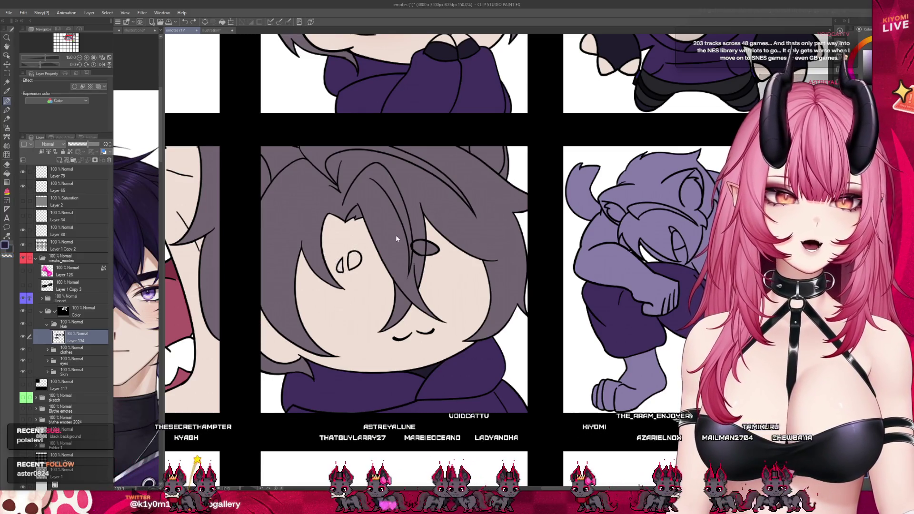
scroll(342, 210, up, 5)
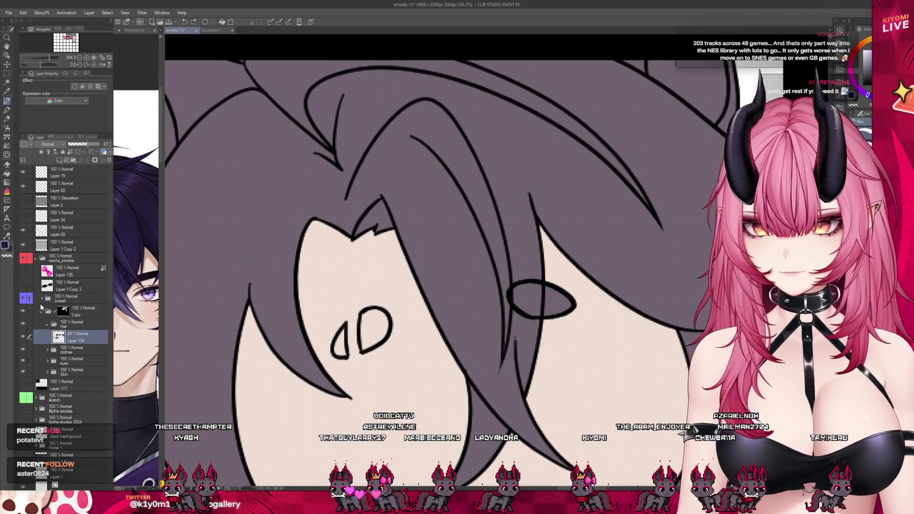
Expand the Lineart folder and select the hair lineart layer.
click(41, 299)
click(86, 371)
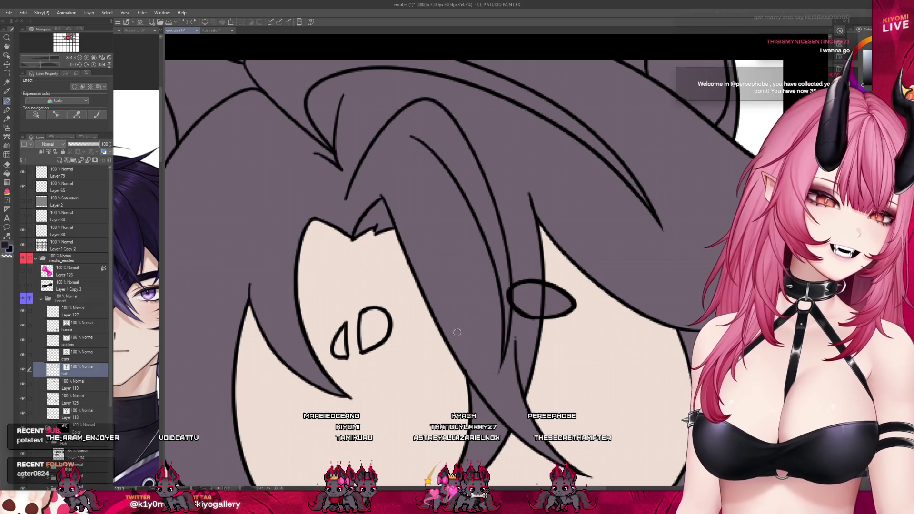
Redraw the bangs' hair edge line, then cover the skin tip beneath it with hair colour on Layer 134.
mouse_move(313, 239)
mouse_down()
mouse_move(349, 238)
mouse_move(300, 251)
mouse_up()
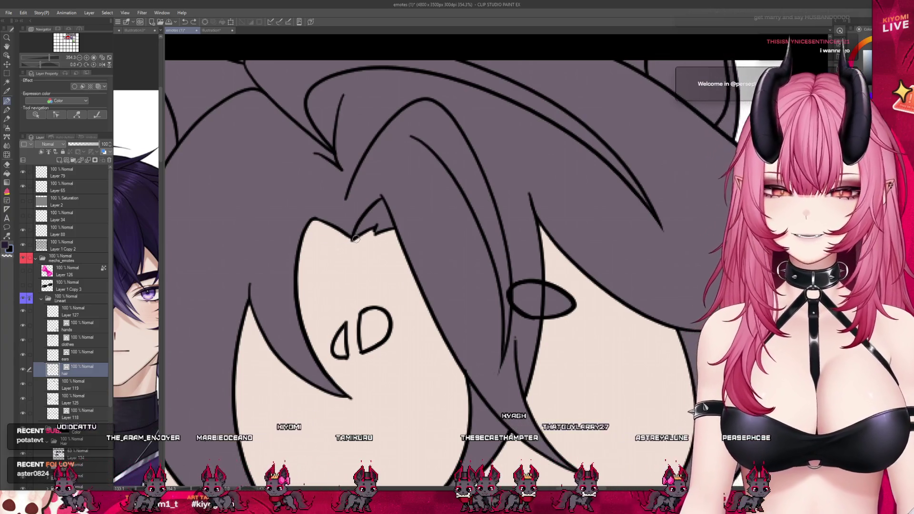
drag(345, 240, 302, 252)
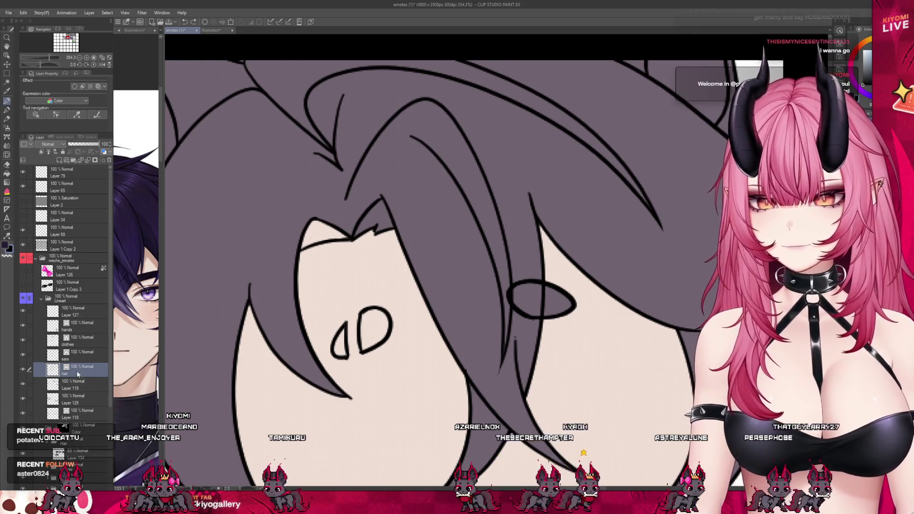
click(41, 299)
click(76, 337)
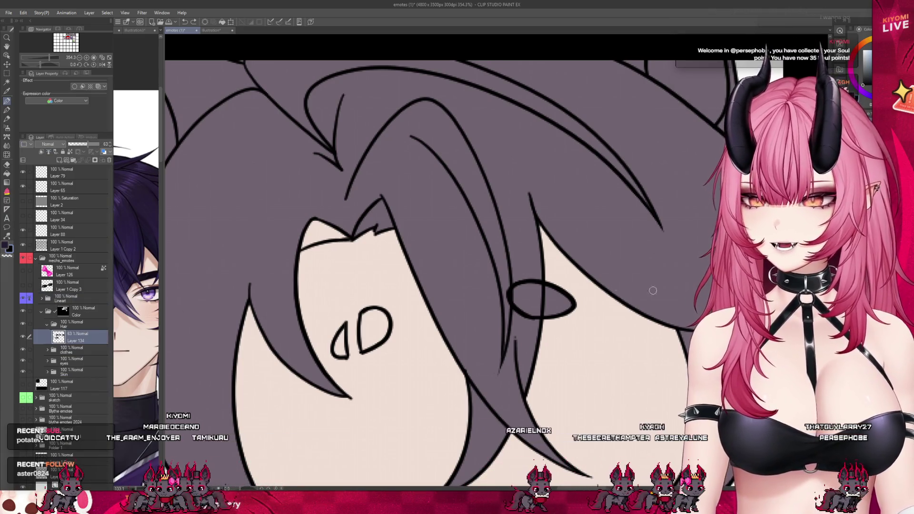
key(bracketright)
key(bracketright)
key(bracketright)
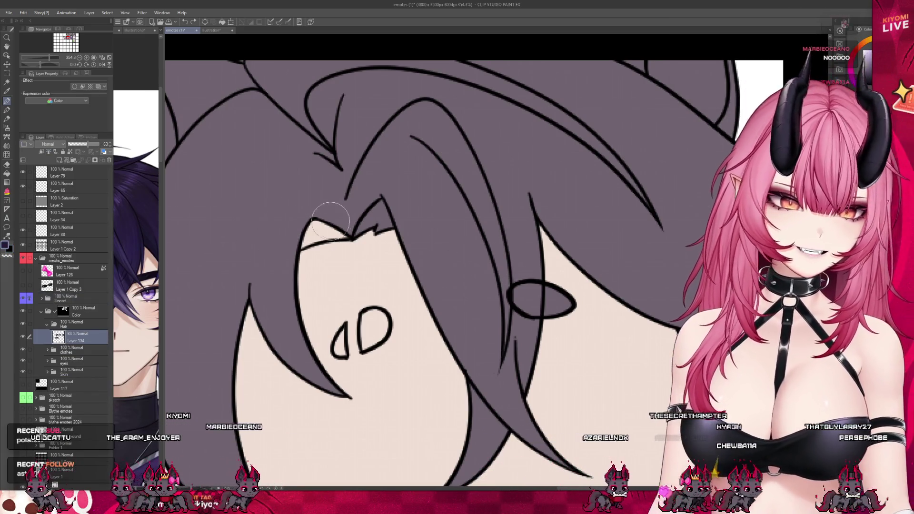
drag(348, 226, 316, 236)
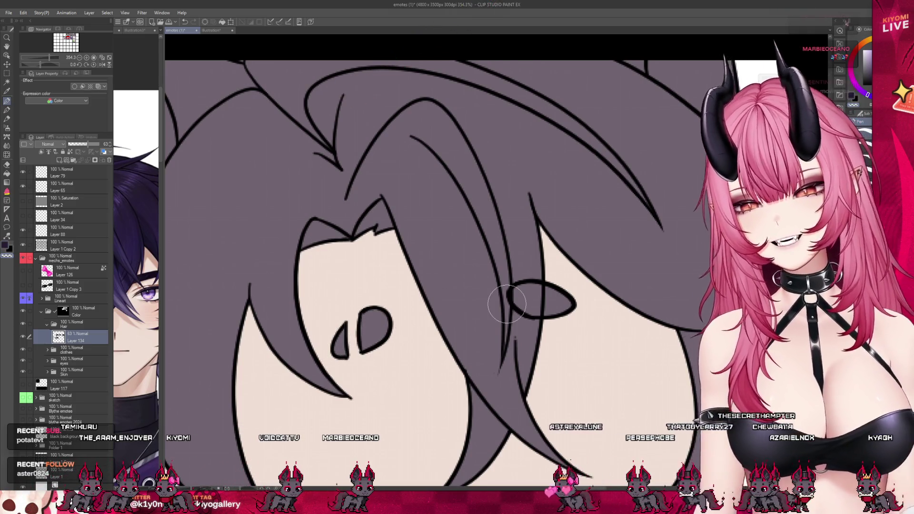
scroll(428, 238, down, 5)
scroll(428, 238, down, 3)
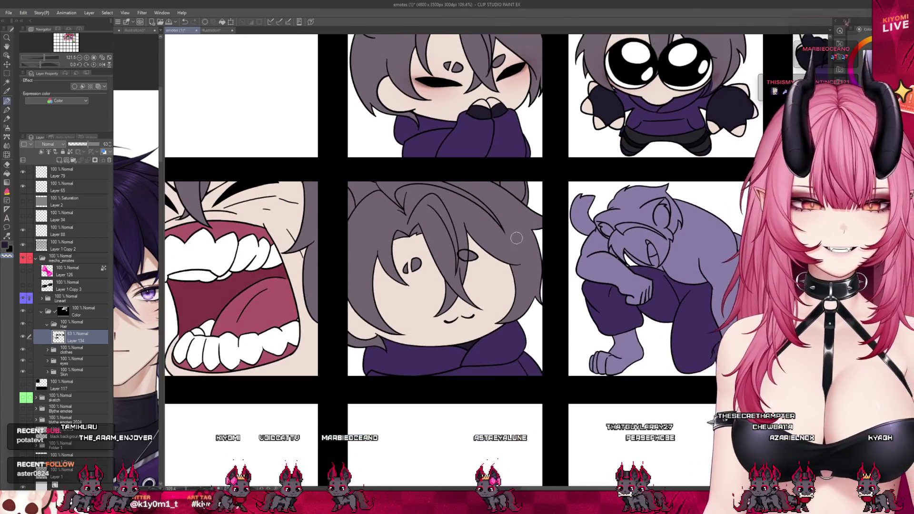
Inspect Layer 128 in the Skin folder, then set Layer 134's opacity to 76%.
scroll(518, 281, down, 3)
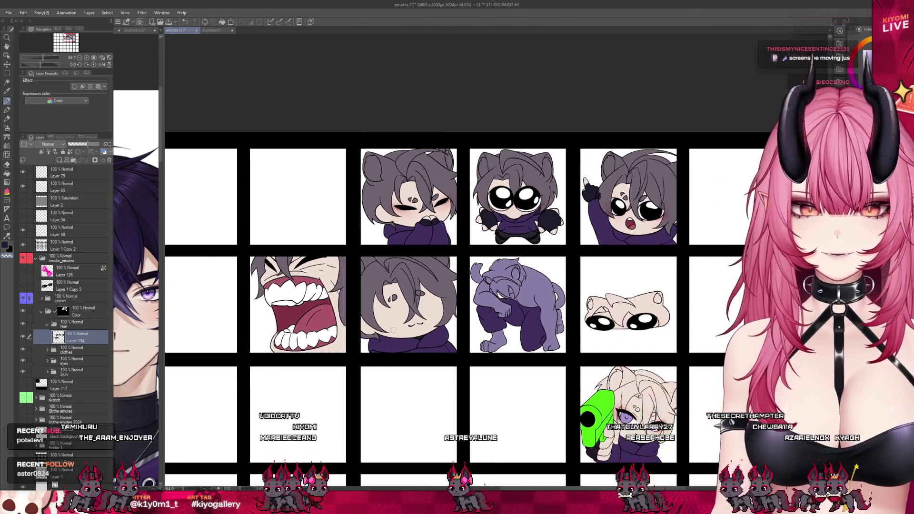
scroll(472, 304, up, 2)
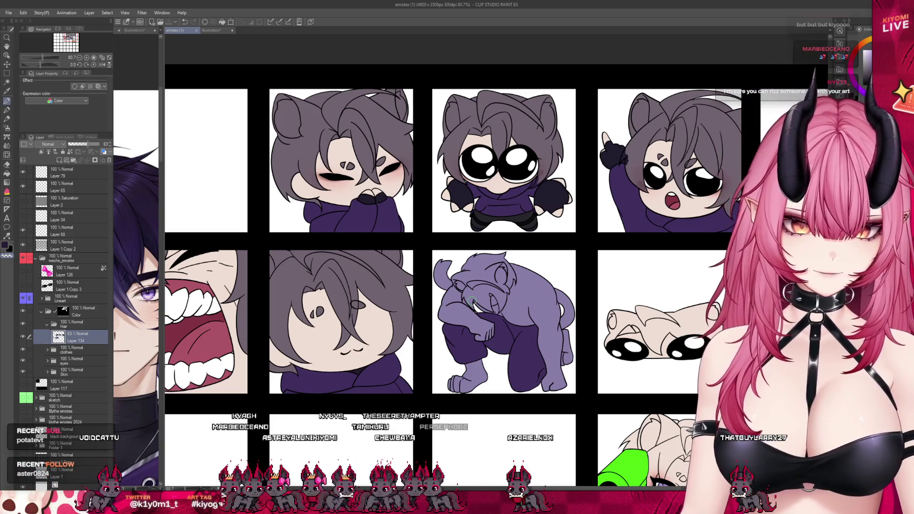
click(47, 371)
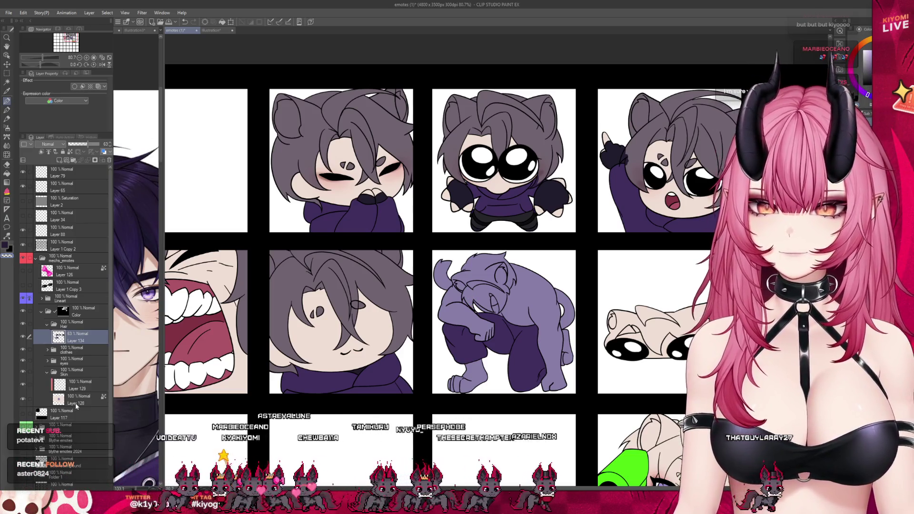
click(75, 403)
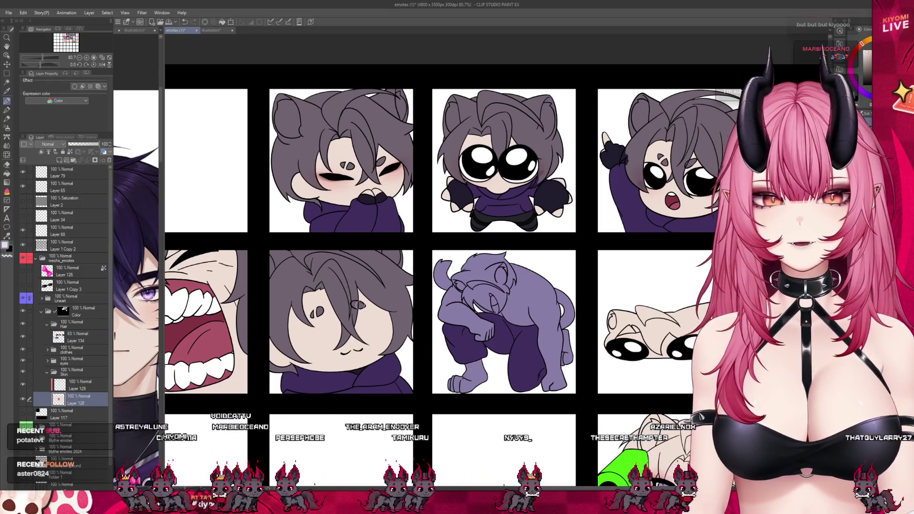
scroll(360, 305, up, 1)
key(ctrl+z)
key(ctrl+z)
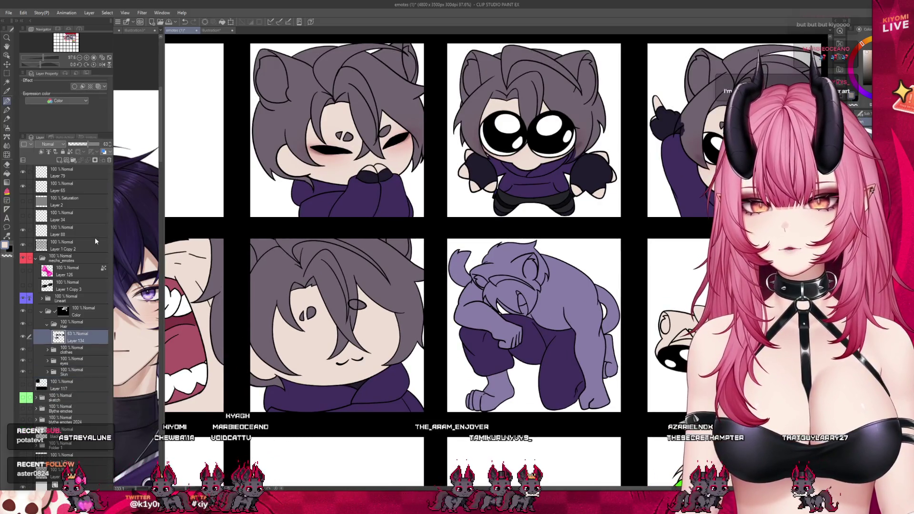
key(ctrl+z)
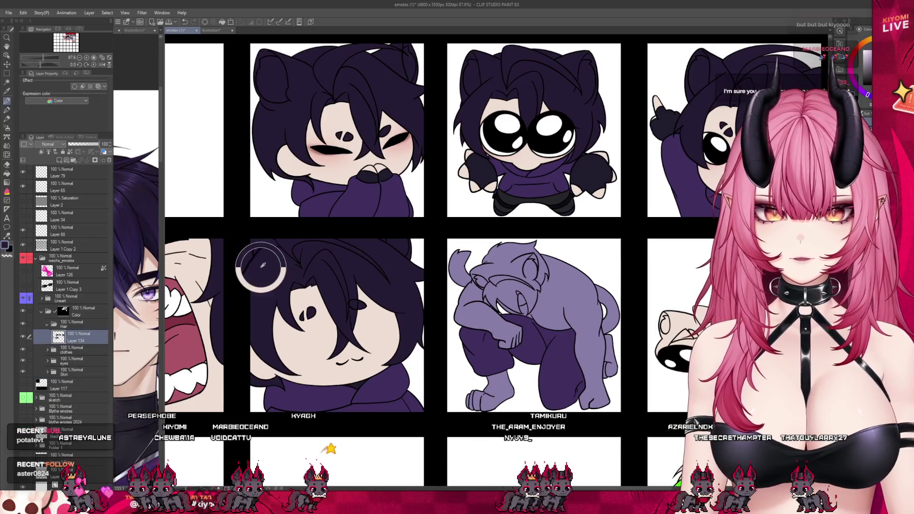
drag(95, 147, 91, 147)
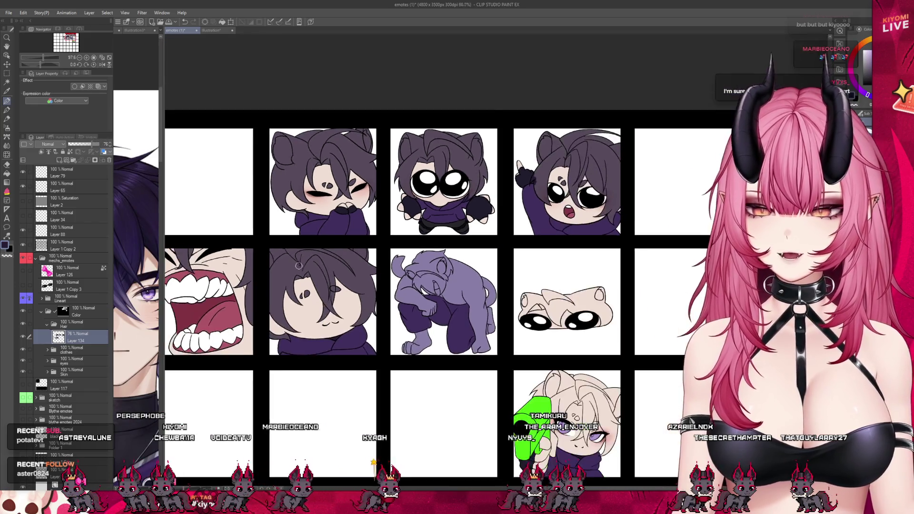
scroll(480, 296, down, 2)
scroll(429, 279, up, 3)
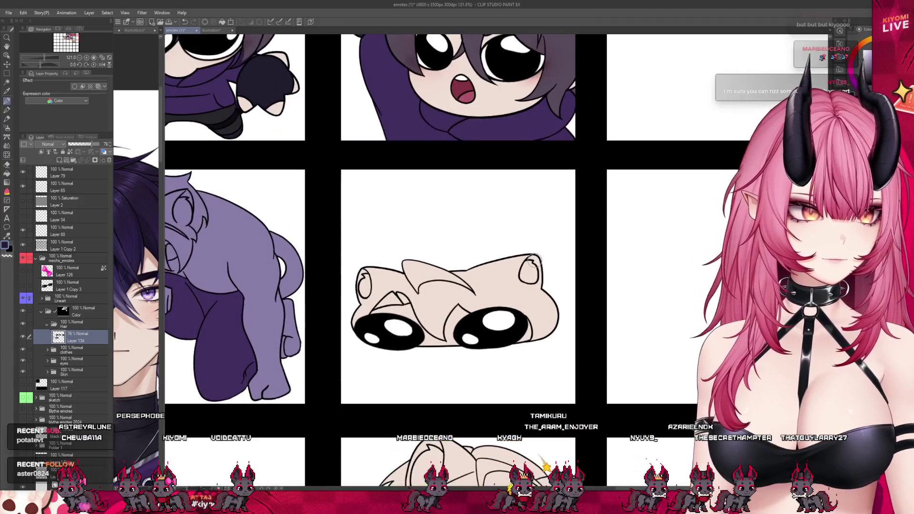
scroll(534, 261, up, 1)
Paint the creature's ears, head top and right side purple, keeping its lower face cream.
mouse_move(350, 278)
mouse_down()
mouse_move(357, 305)
mouse_move(372, 276)
mouse_move(339, 324)
mouse_move(421, 298)
mouse_move(408, 267)
mouse_up()
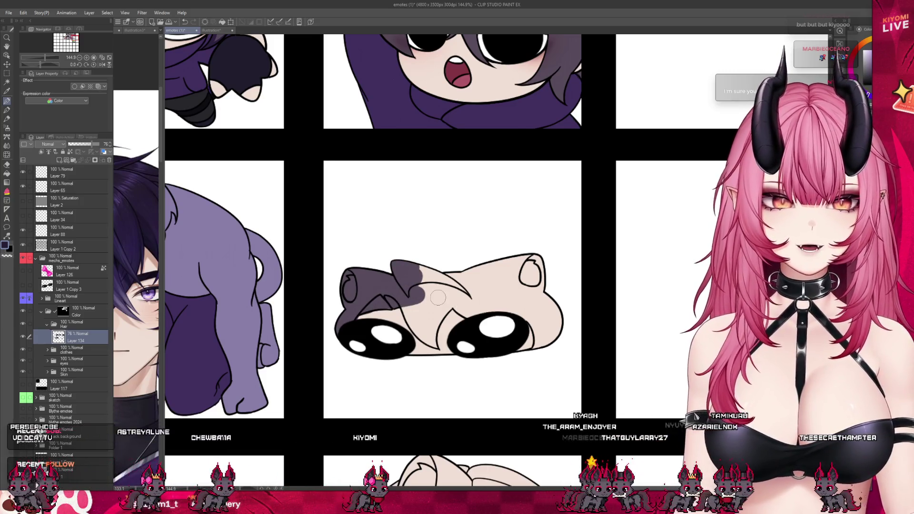
scroll(436, 296, up, 1)
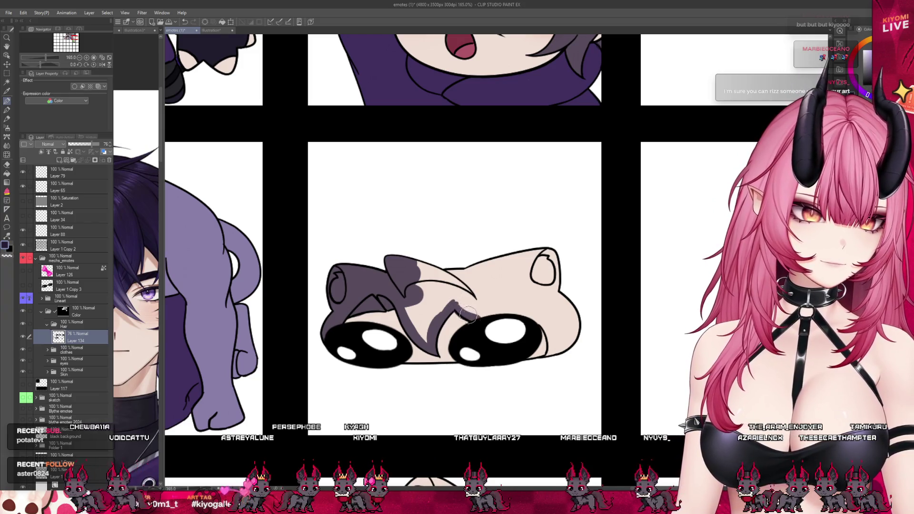
drag(469, 314, 546, 307)
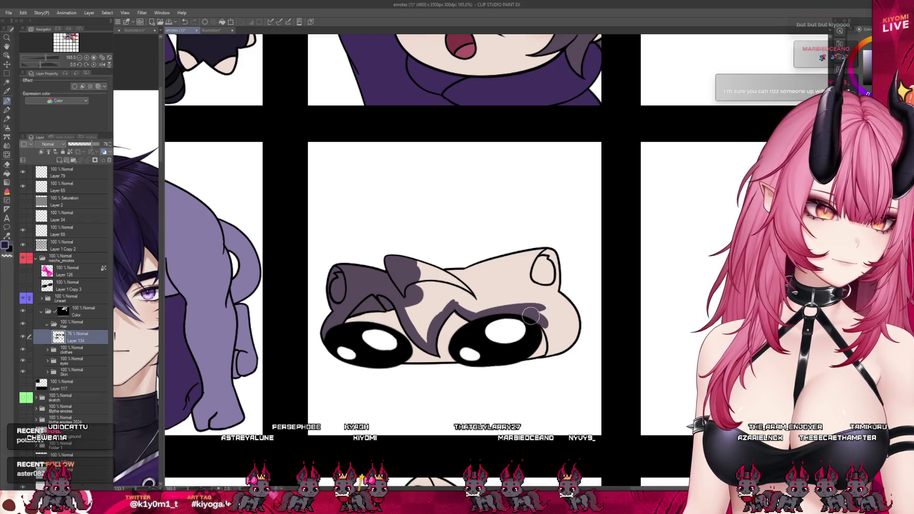
drag(552, 357, 543, 327)
drag(550, 363, 562, 351)
mouse_move(571, 306)
mouse_down()
mouse_move(555, 259)
mouse_move(424, 274)
mouse_up()
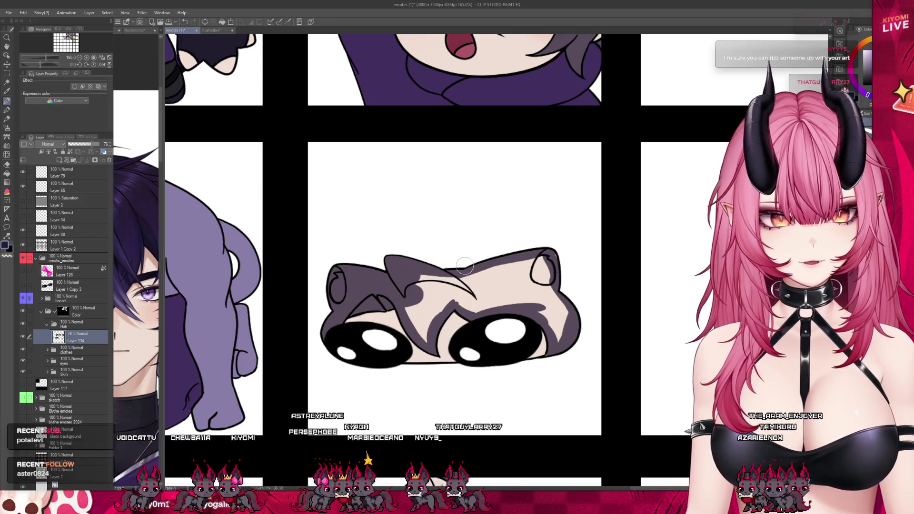
key(j)
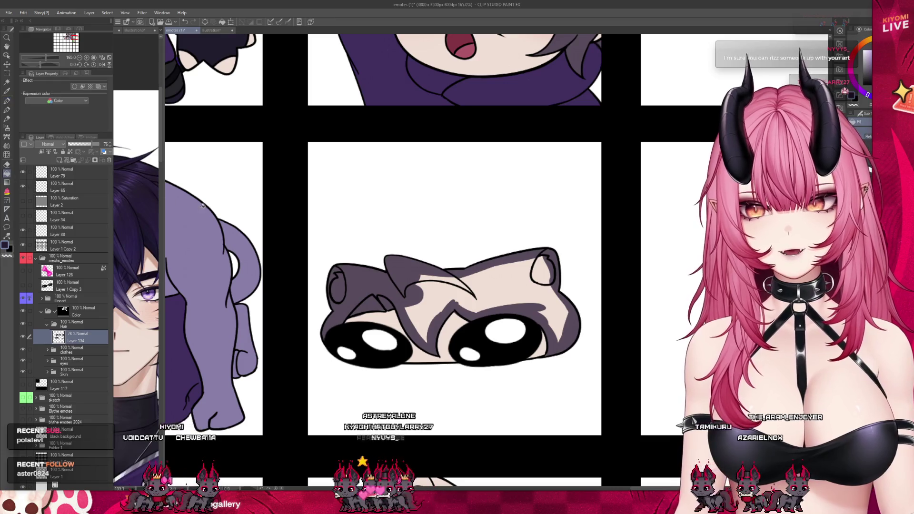
key(p)
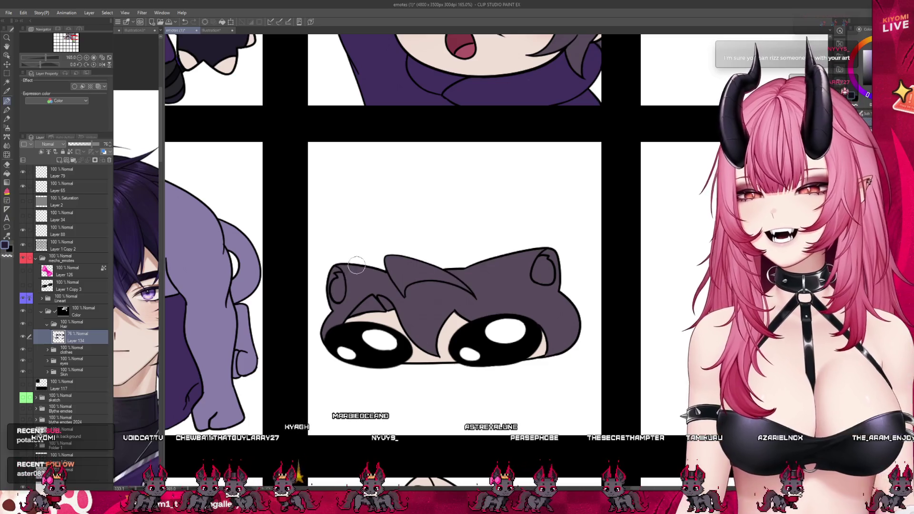
scroll(427, 251, down, 5)
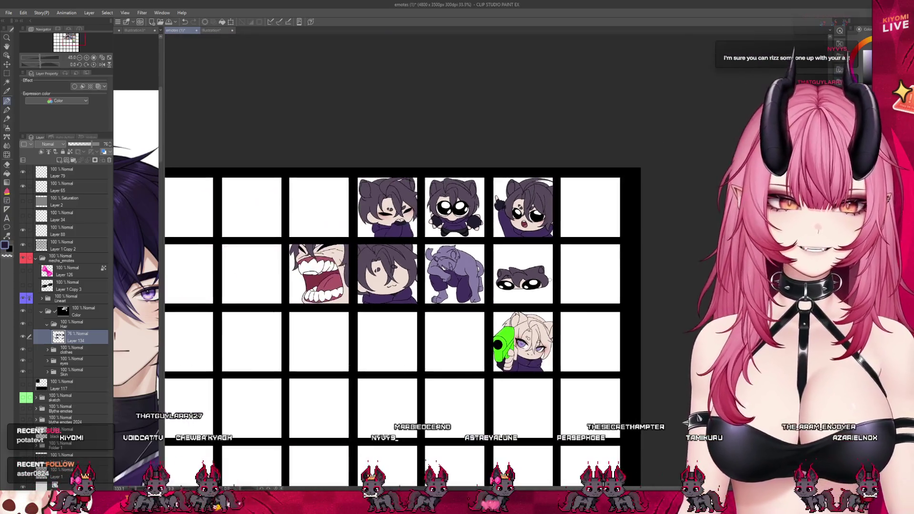
Shade the gun emote's upper-left hair edge, beside the face and across the brow.
scroll(575, 343, up, 1)
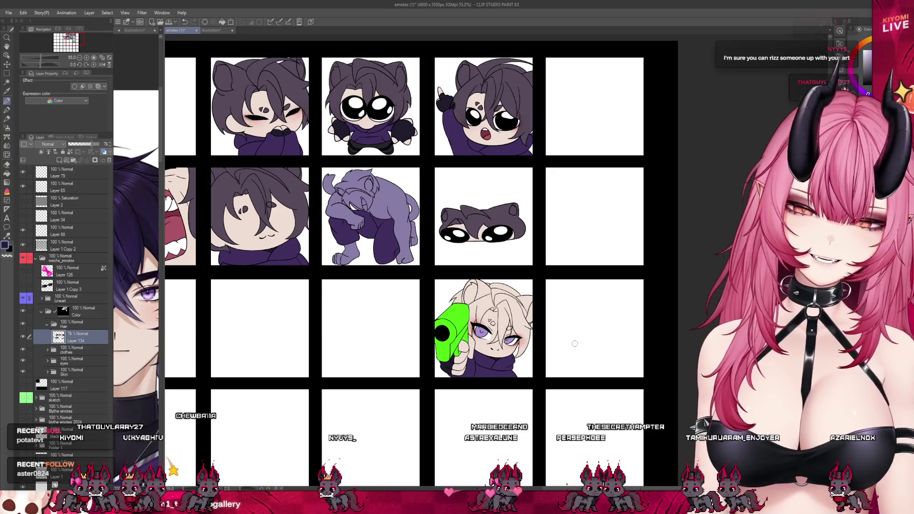
scroll(575, 314, up, 5)
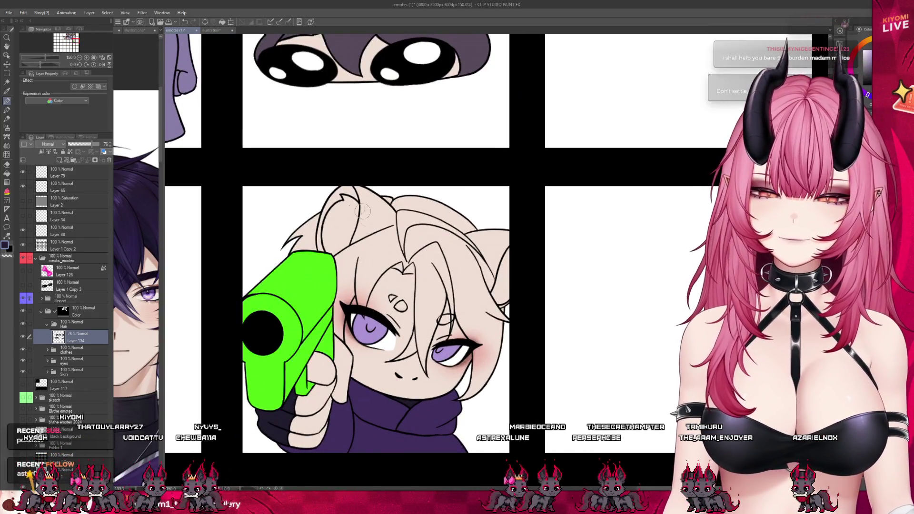
mouse_move(340, 200)
mouse_down()
mouse_move(283, 253)
mouse_move(339, 250)
mouse_up()
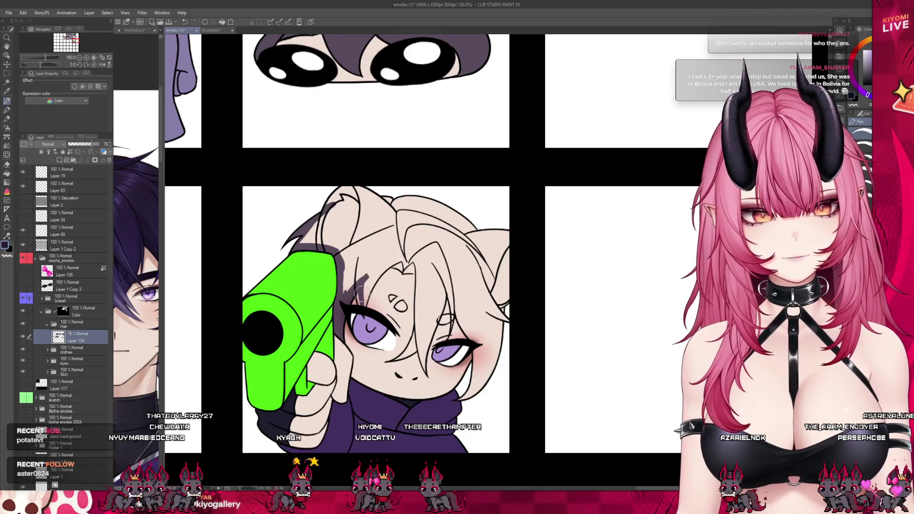
drag(363, 301, 365, 306)
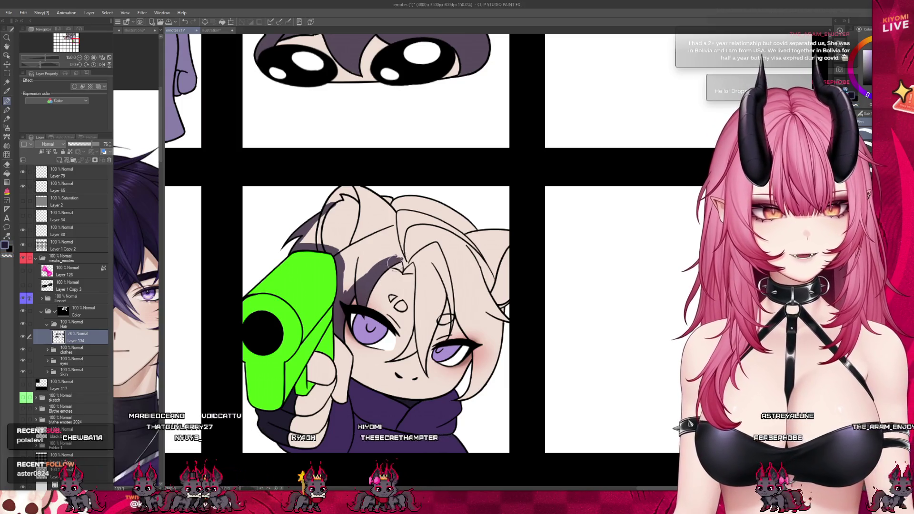
drag(404, 269, 424, 278)
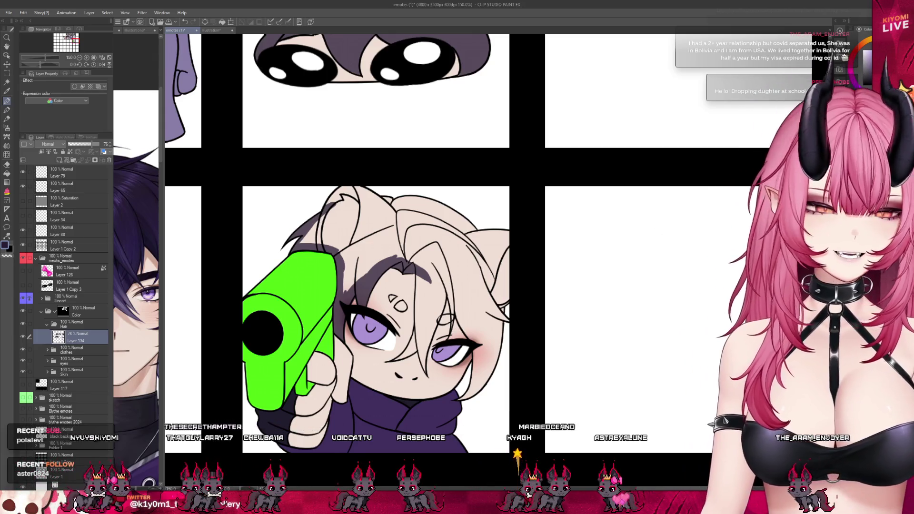
Shadow the hair top, right edge and the strands around the right eye.
drag(355, 181, 518, 234)
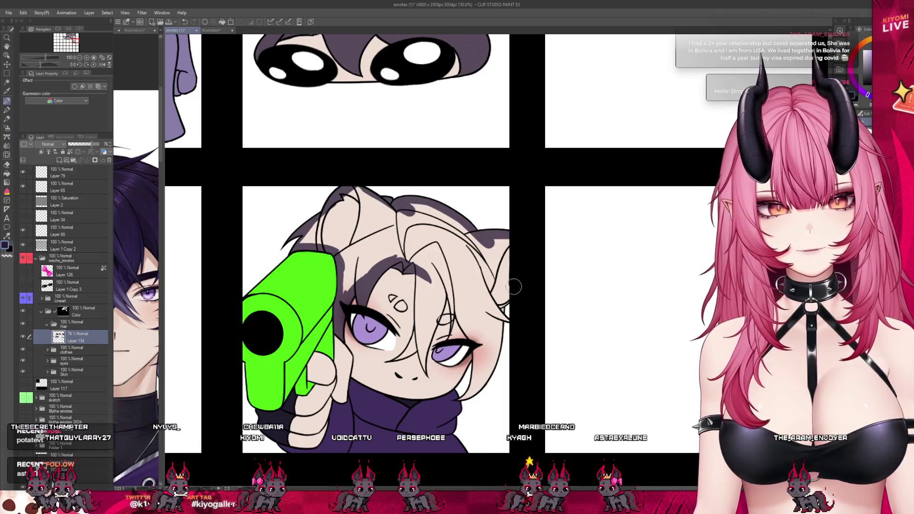
drag(512, 295, 508, 232)
drag(505, 315, 488, 391)
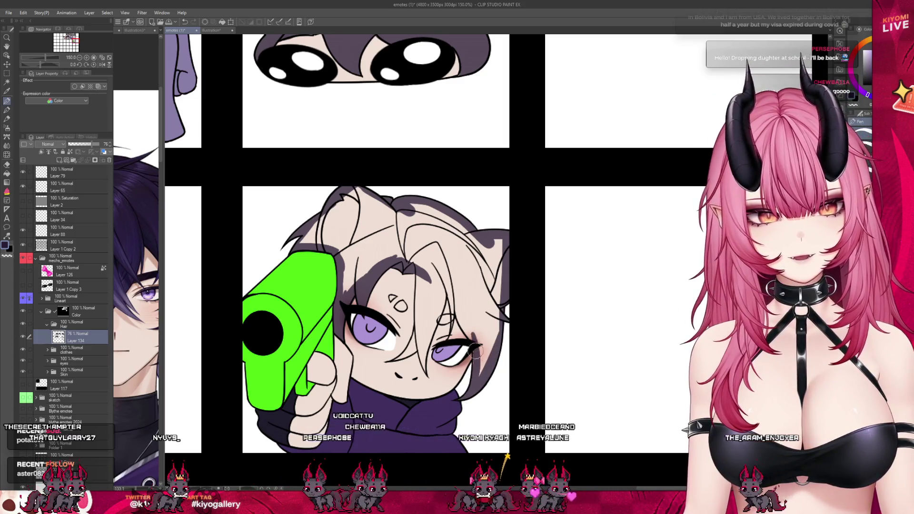
drag(452, 284, 475, 342)
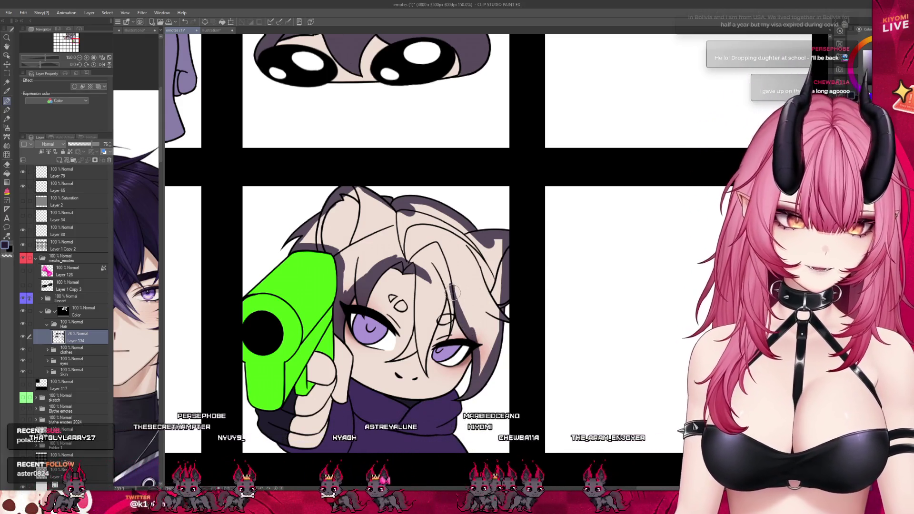
mouse_move(495, 334)
mouse_down()
mouse_move(476, 325)
mouse_move(456, 294)
mouse_up()
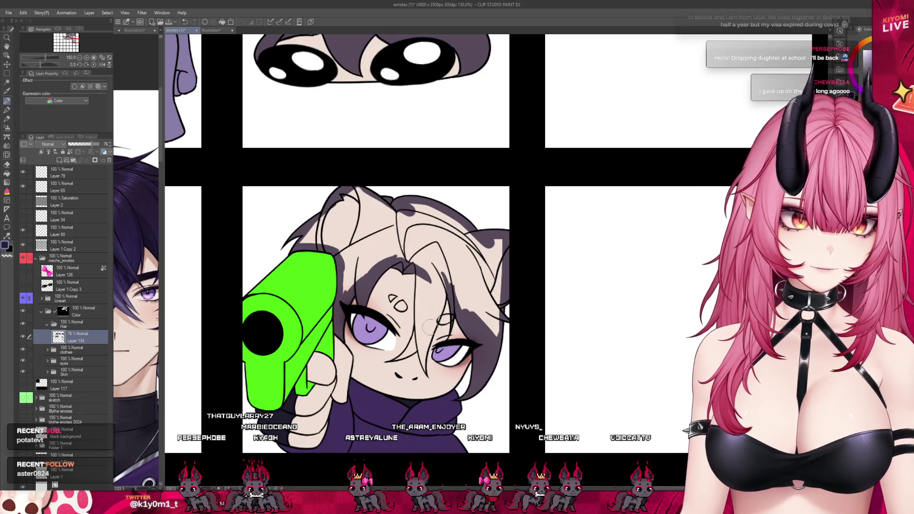
drag(447, 290, 453, 312)
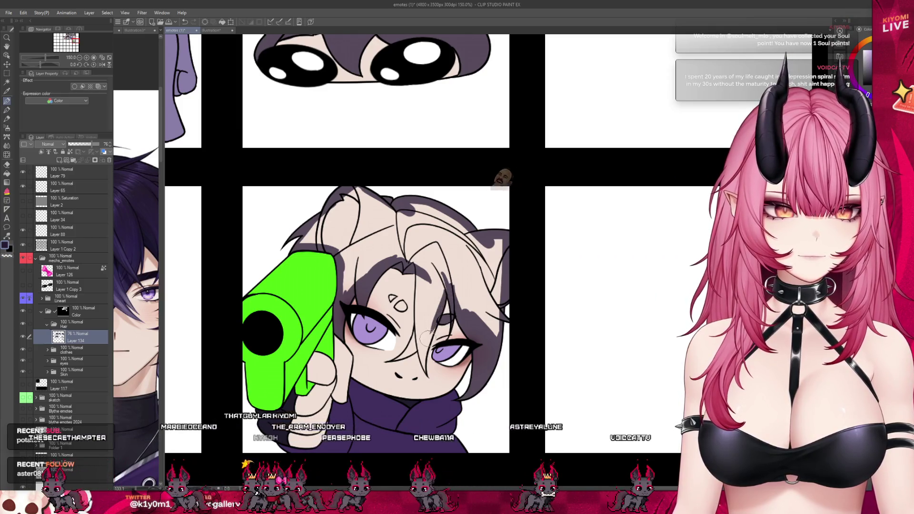
drag(417, 276, 419, 329)
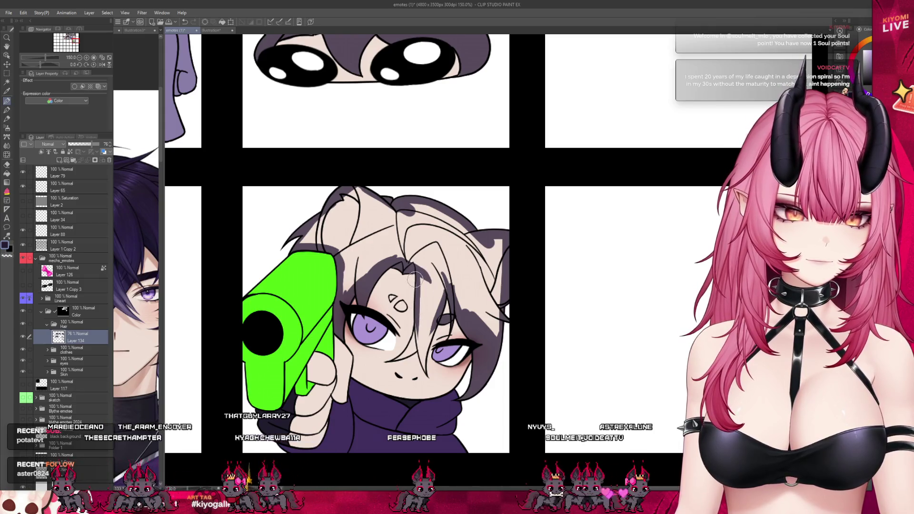
scroll(422, 290, down, 3)
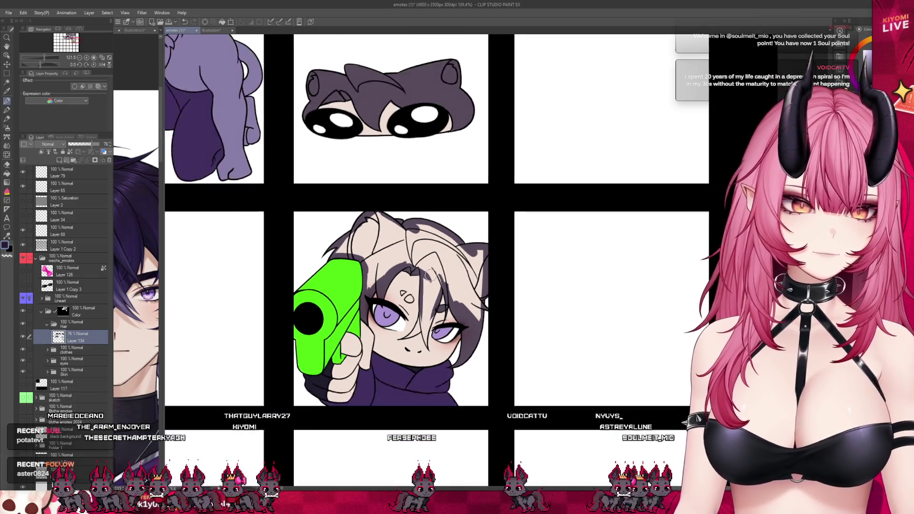
key(ctrl+s)
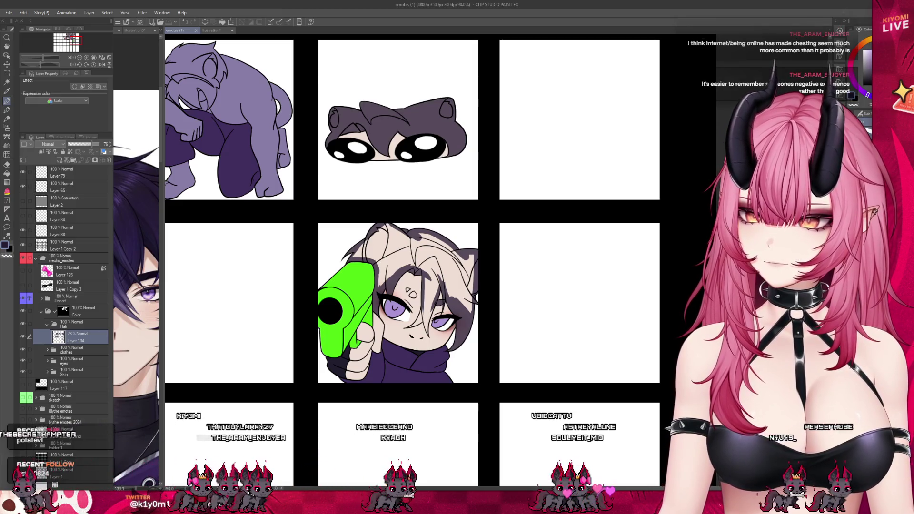
scroll(402, 252, up, 2)
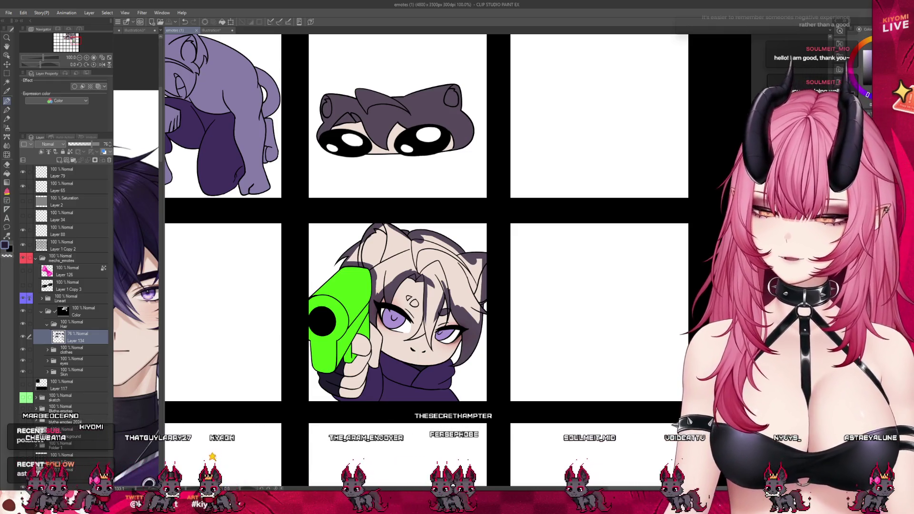
scroll(395, 191, up, 2)
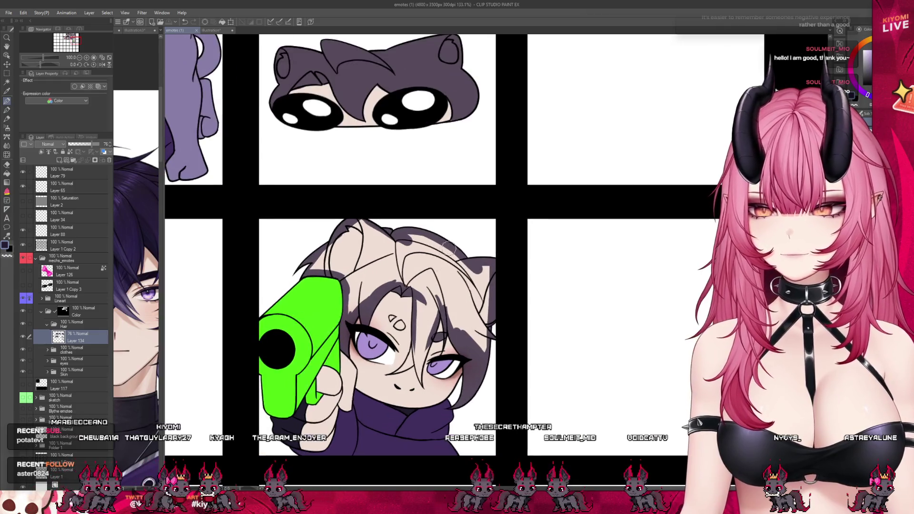
Fill the forehead mark grey and redraw the hair strand between the eyes.
scroll(409, 323, up, 3)
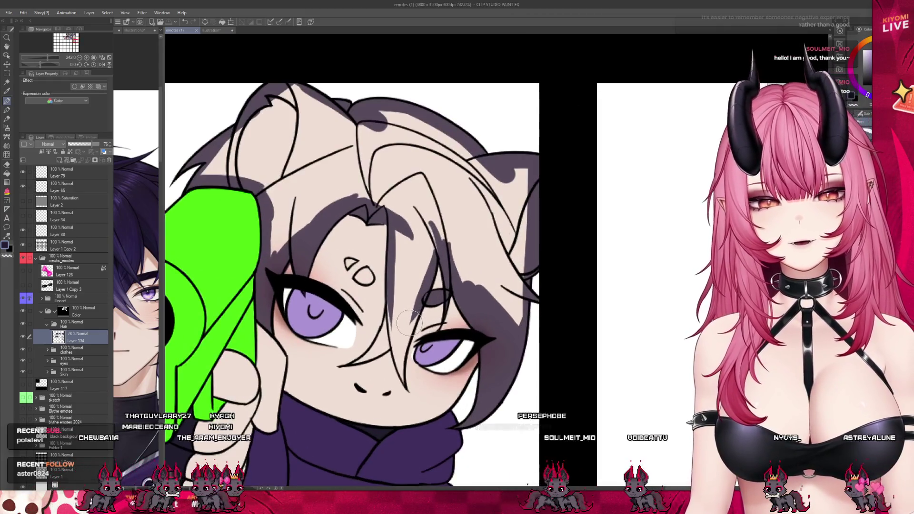
drag(366, 273, 358, 277)
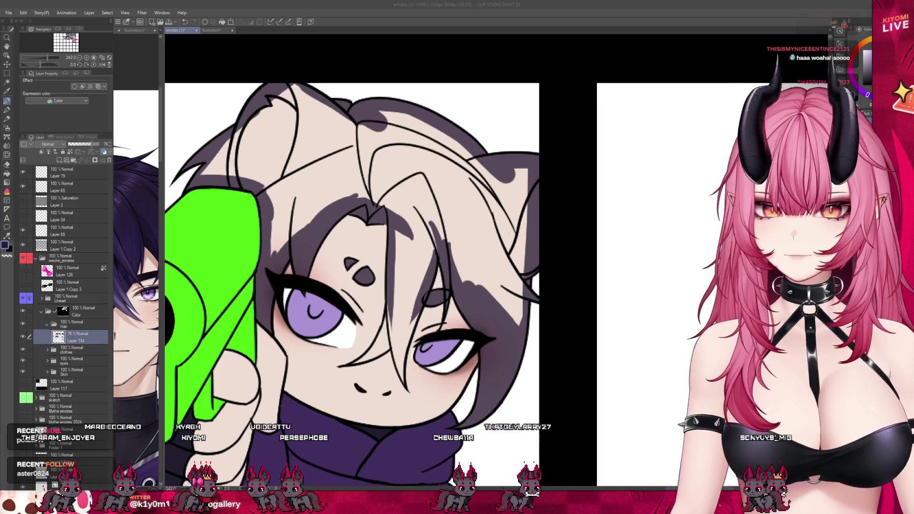
key(ctrl+z)
drag(387, 268, 395, 364)
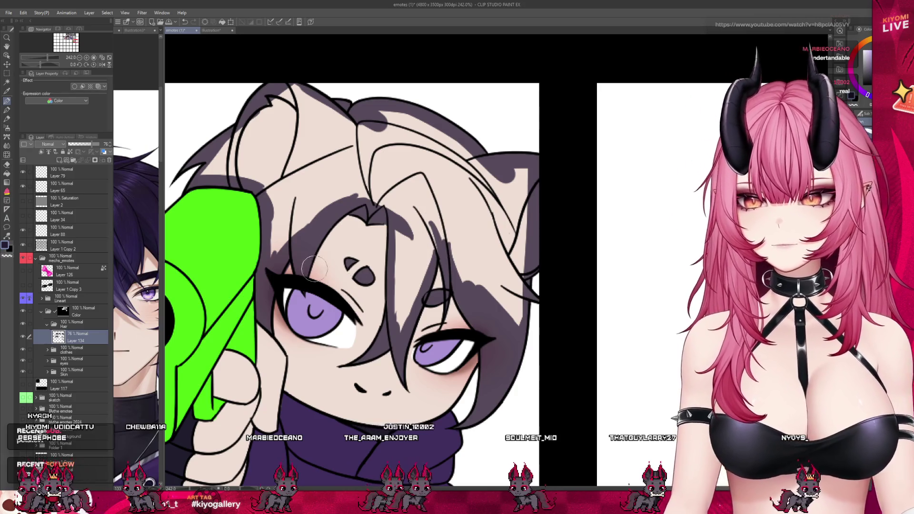
Restore the dark purple-grey hair colour on the gun-pointing emote.
scroll(314, 268, down, 1)
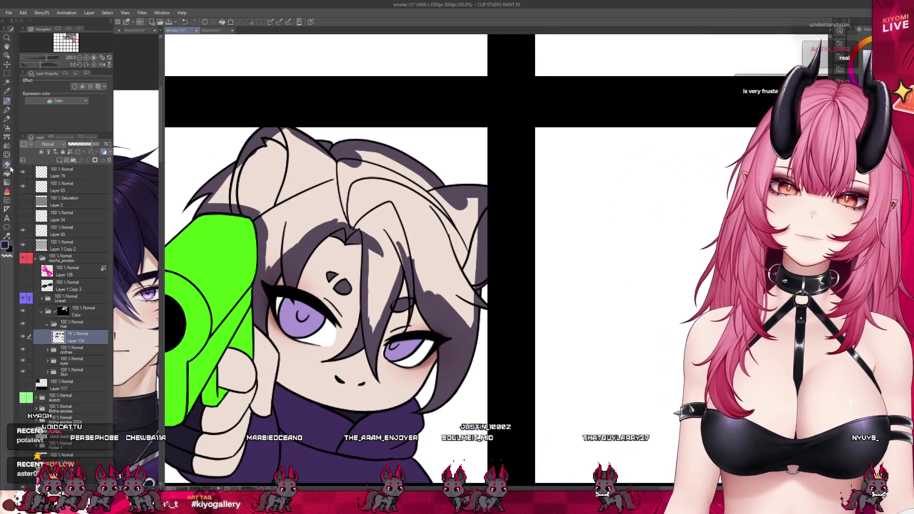
key(ctrl+z)
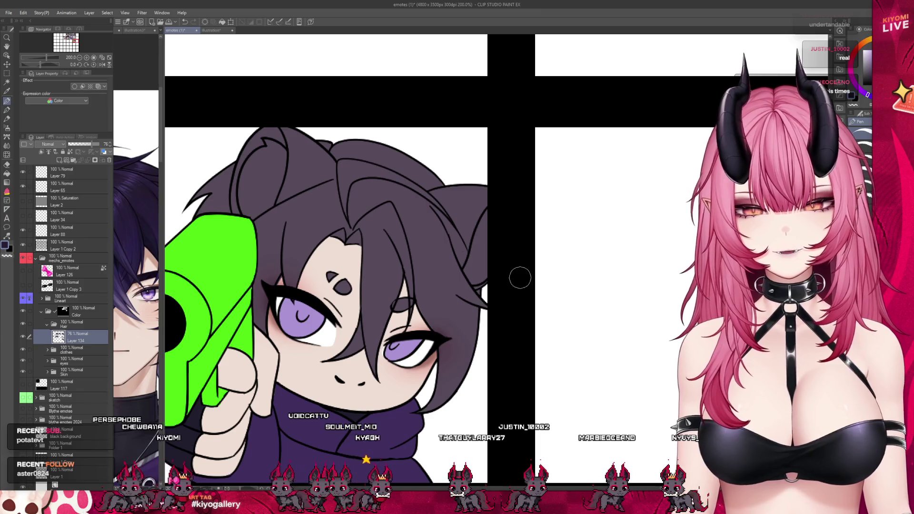
scroll(519, 278, down, 6)
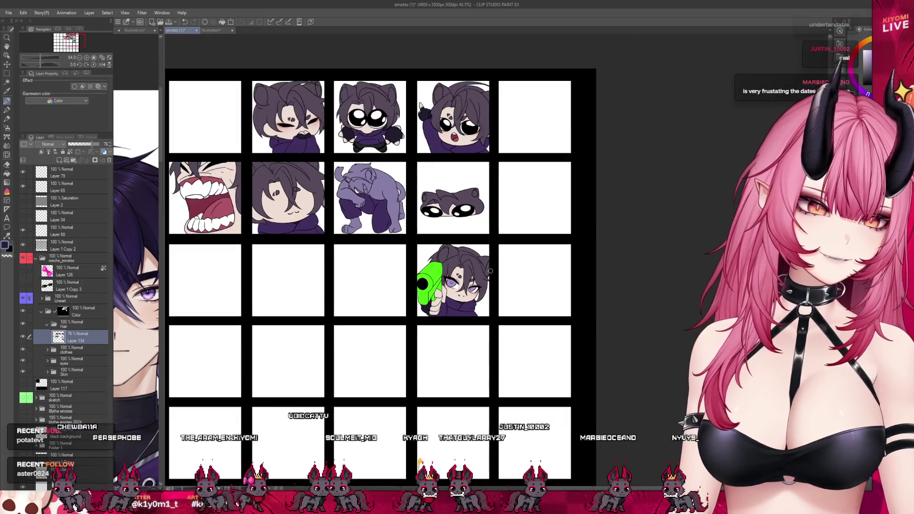
Set Layer 134's opacity to 100% and save the emote sheet.
scroll(439, 204, up, 1)
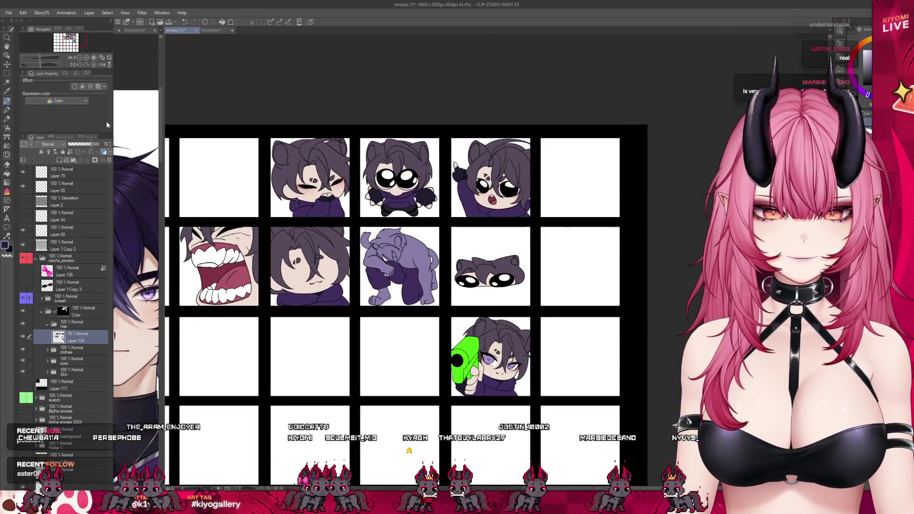
click(100, 144)
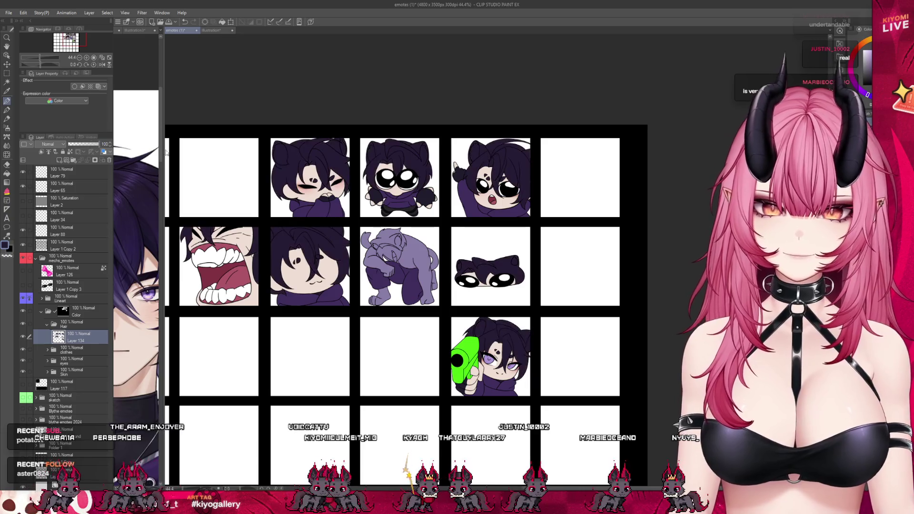
scroll(372, 190, down, 2)
key(ctrl+s)
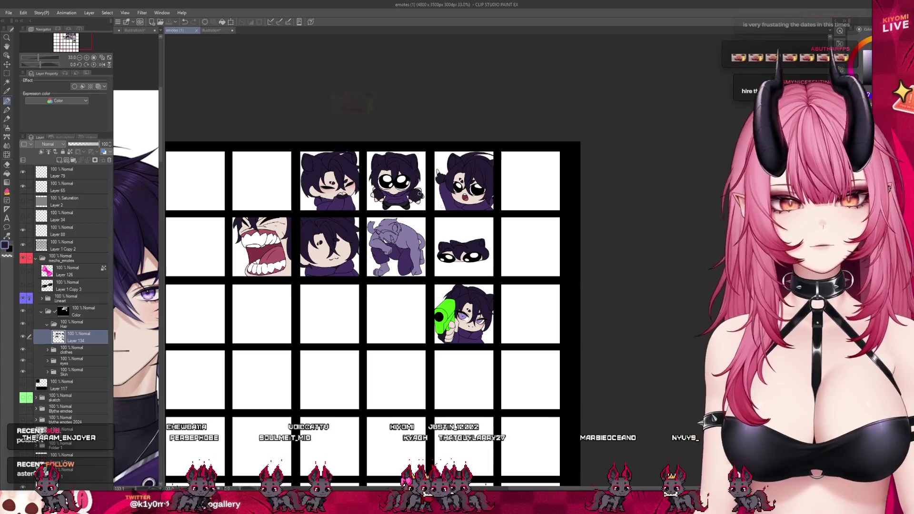
Select the Color folder's mask and paint a stroke on it.
scroll(503, 152, up, 10)
scroll(503, 152, up, 2)
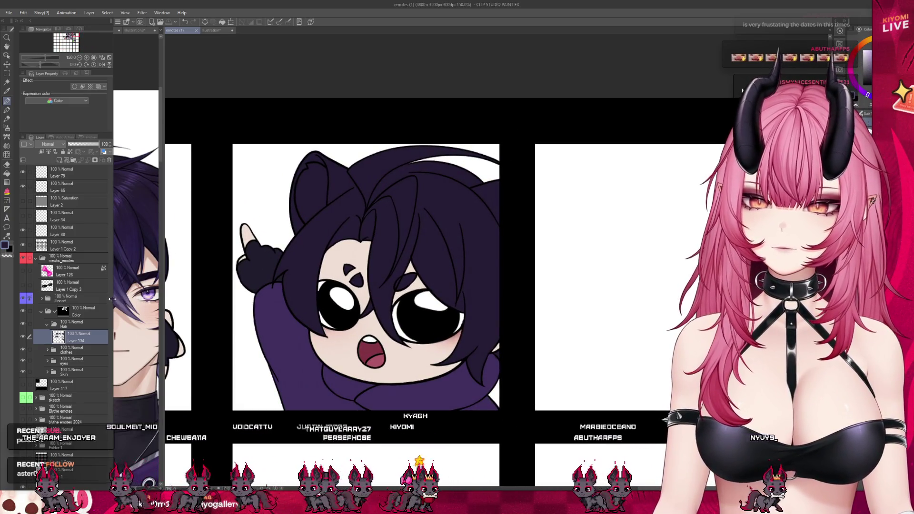
click(78, 314)
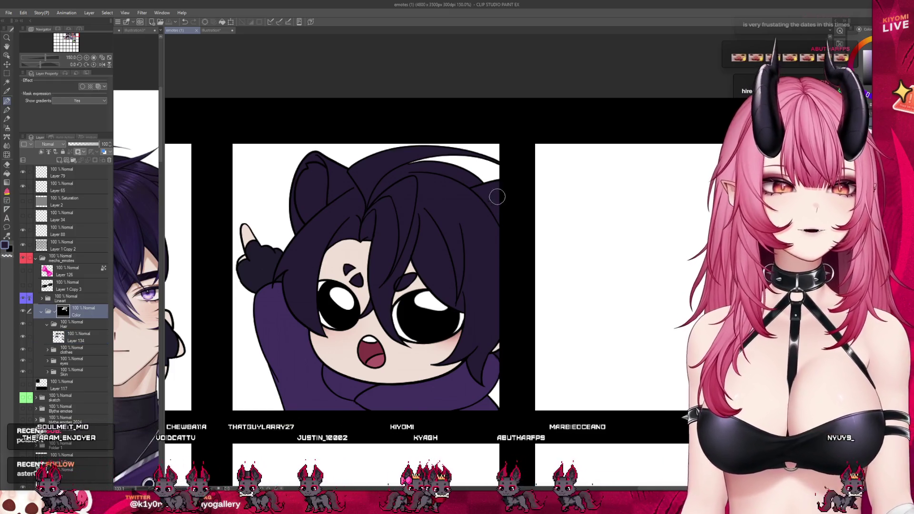
drag(496, 198, 520, 277)
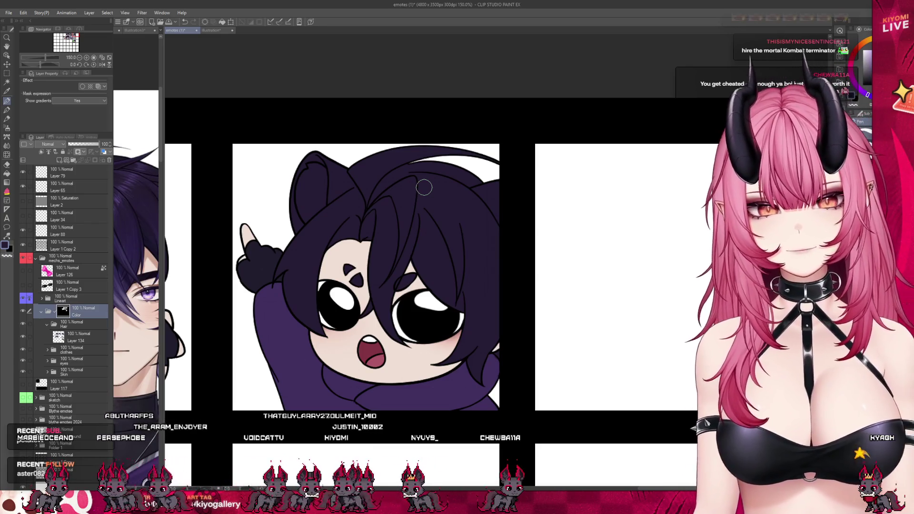
scroll(550, 241, down, 3)
scroll(549, 242, down, 6)
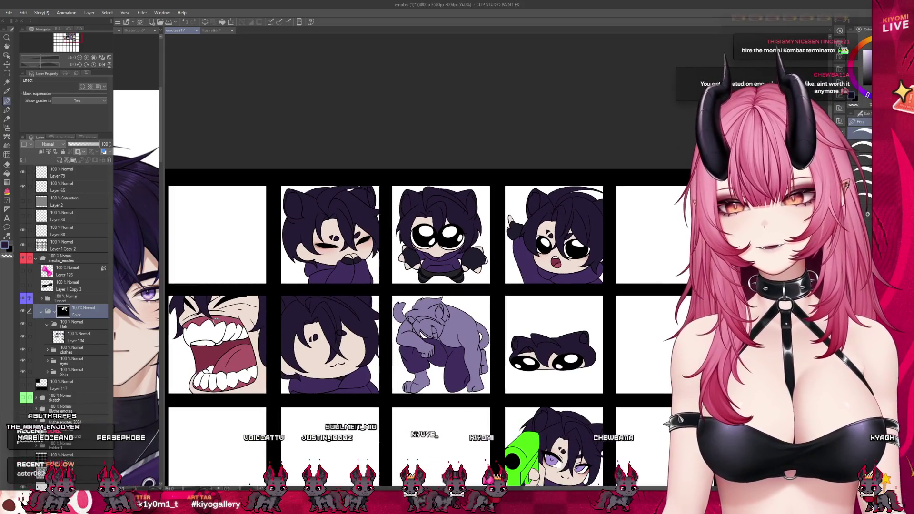
scroll(217, 322, down, 1)
scroll(243, 365, up, 1)
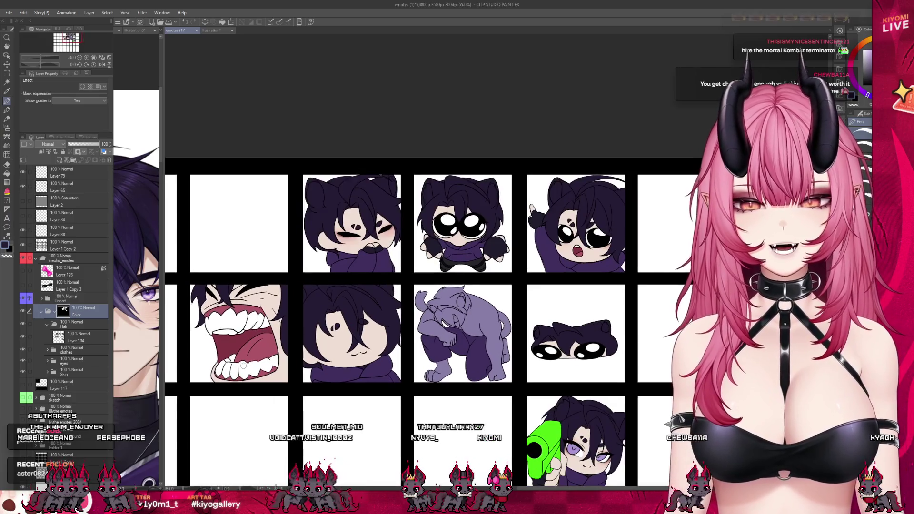
scroll(243, 365, up, 1)
scroll(262, 340, down, 2)
scroll(280, 315, up, 2)
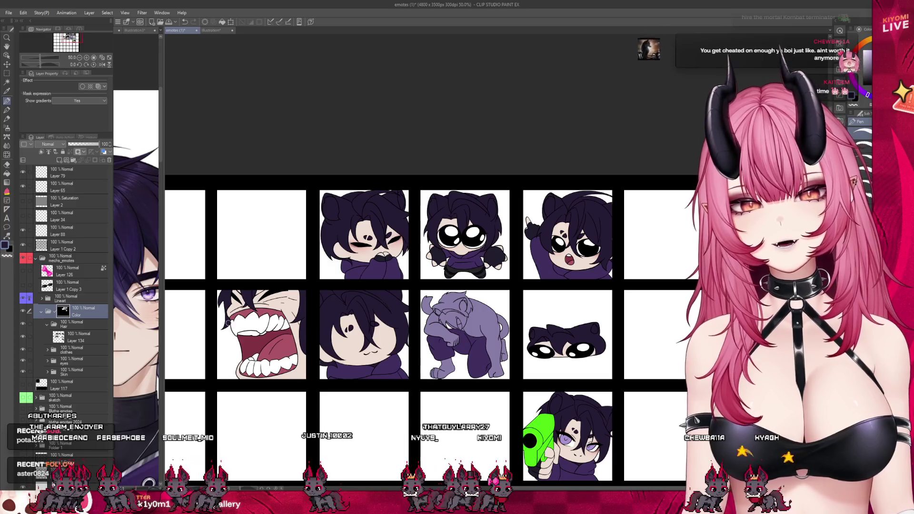
scroll(231, 323, up, 1)
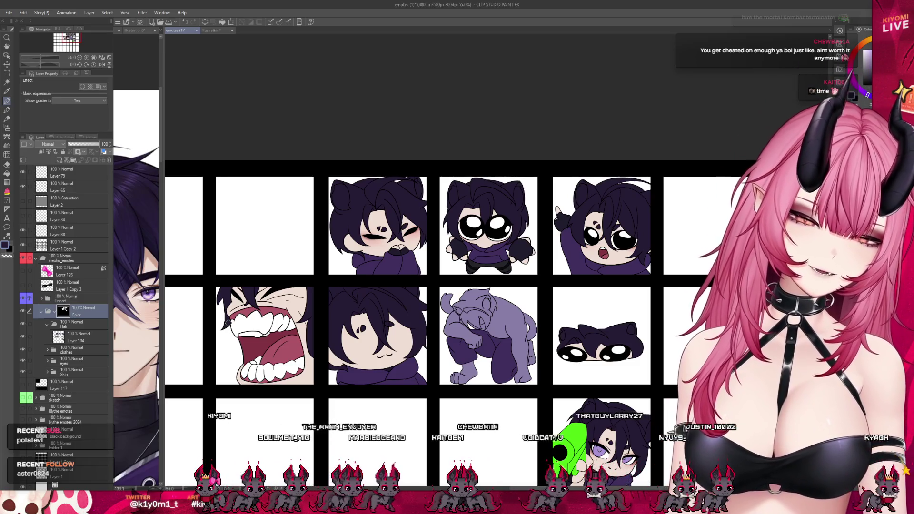
scroll(260, 323, up, 3)
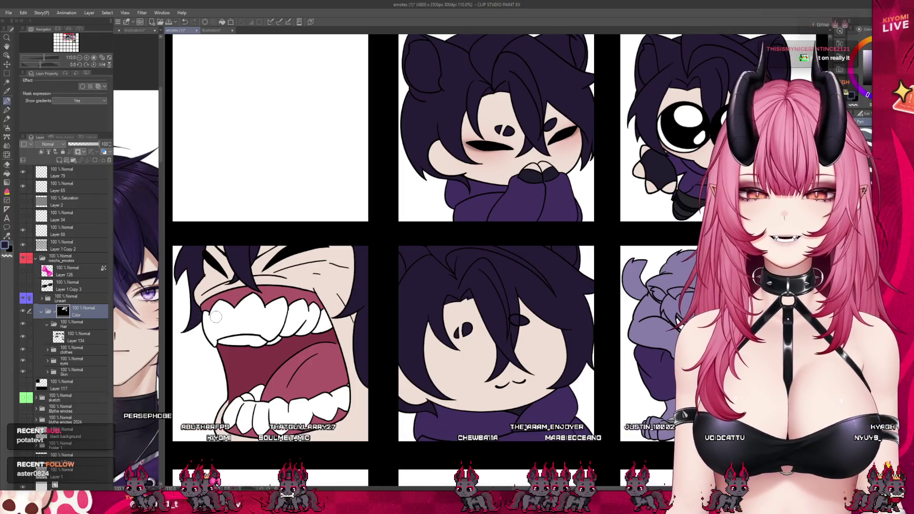
scroll(252, 331, down, 2)
scroll(666, 193, up, 4)
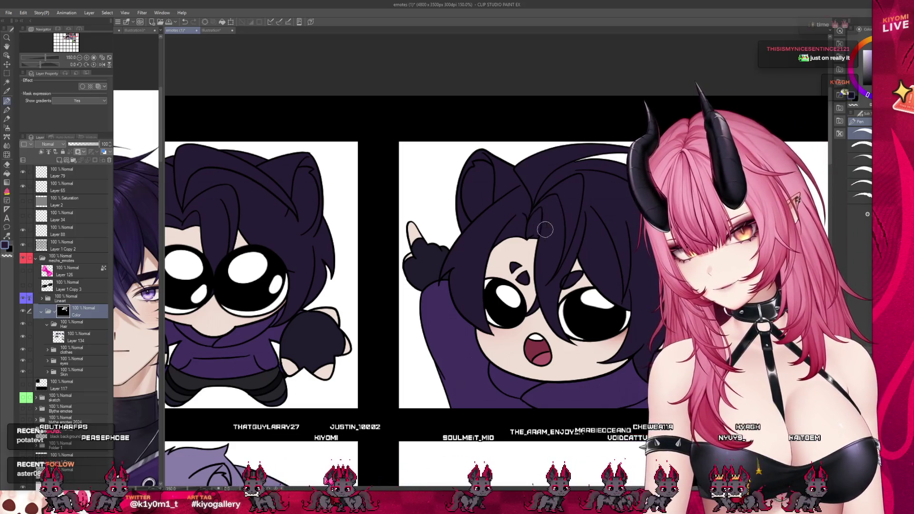
scroll(545, 230, down, 3)
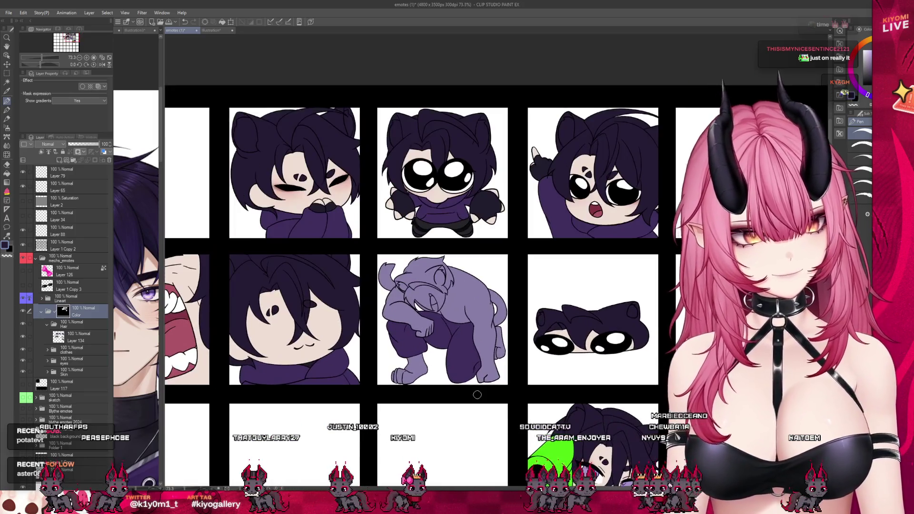
scroll(493, 193, down, 1)
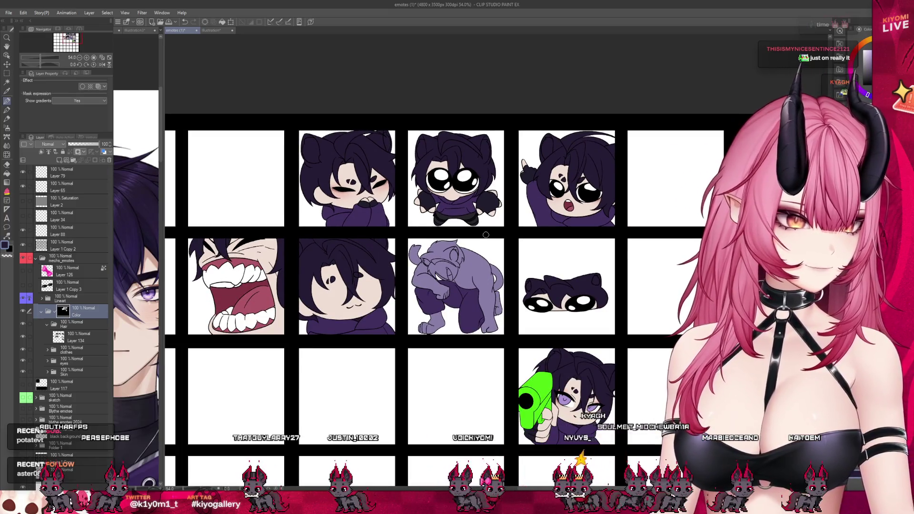
scroll(485, 234, down, 1)
scroll(486, 235, up, 2)
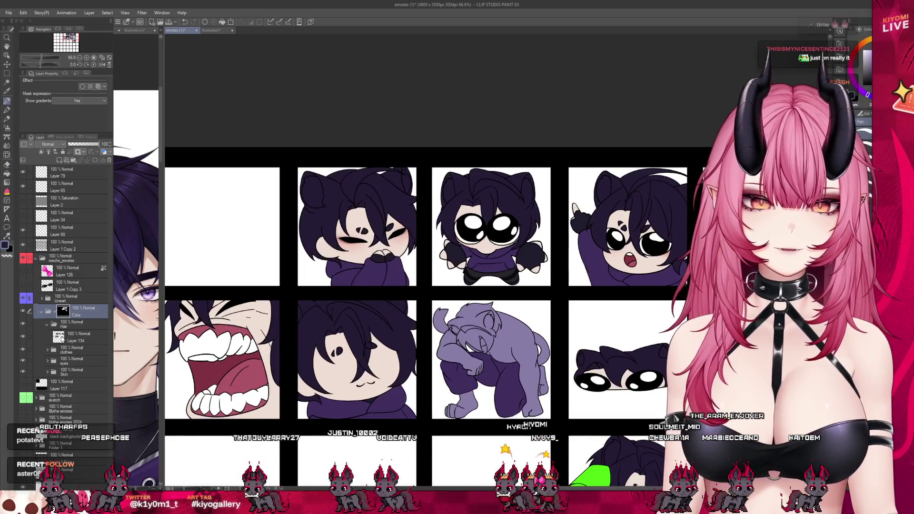
click(61, 338)
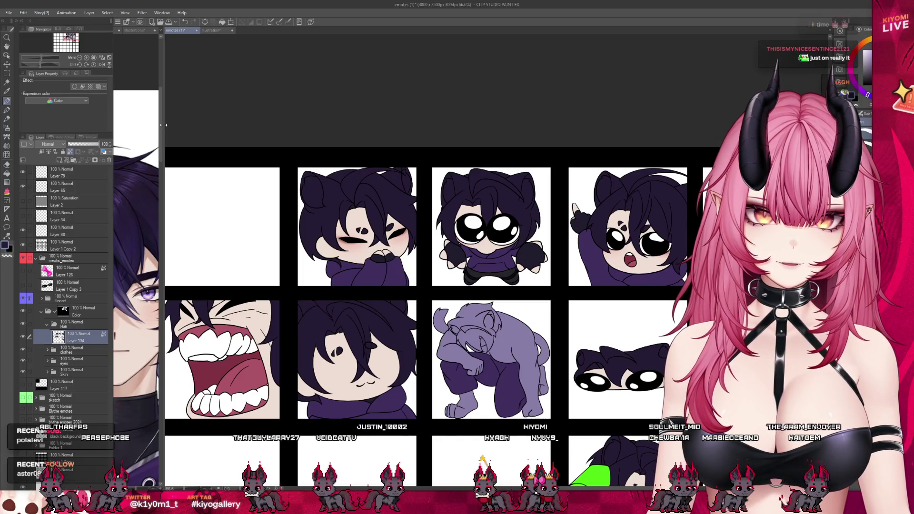
drag(163, 125, 265, 125)
scroll(216, 193, up, 2)
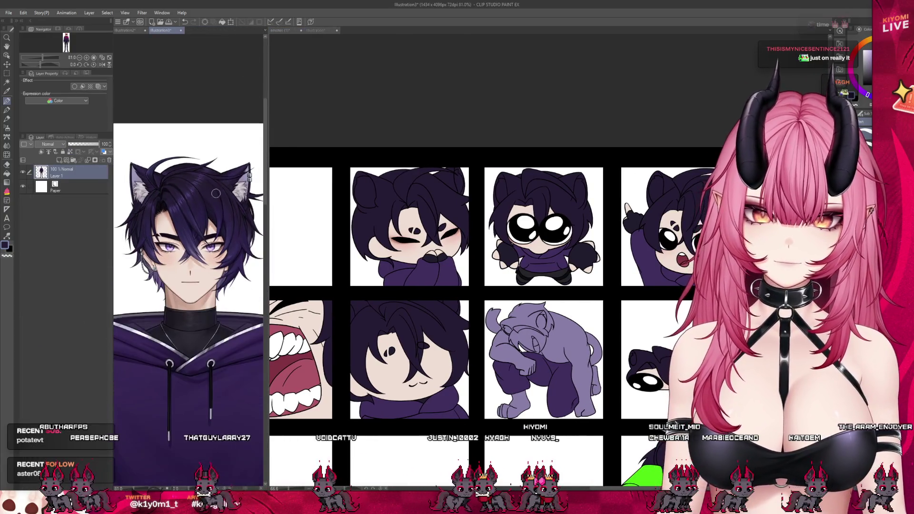
scroll(216, 193, up, 1)
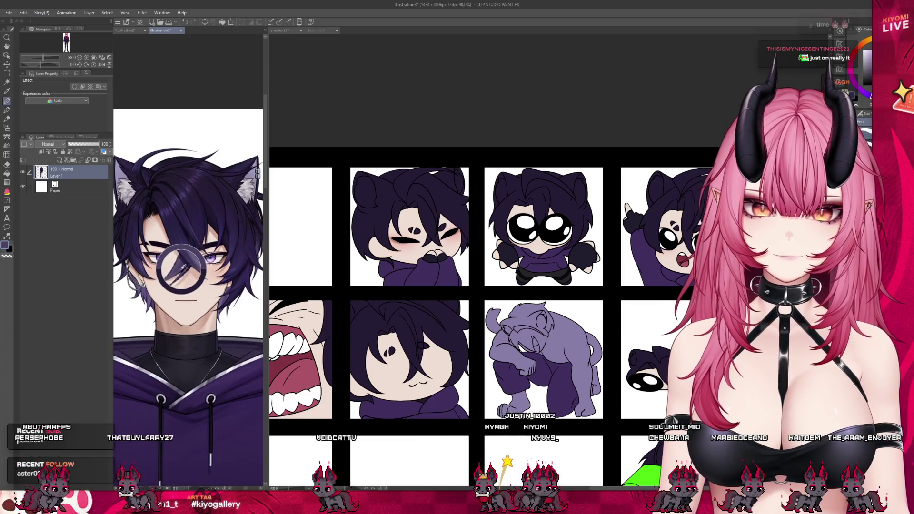
click(310, 156)
scroll(310, 155, down, 1)
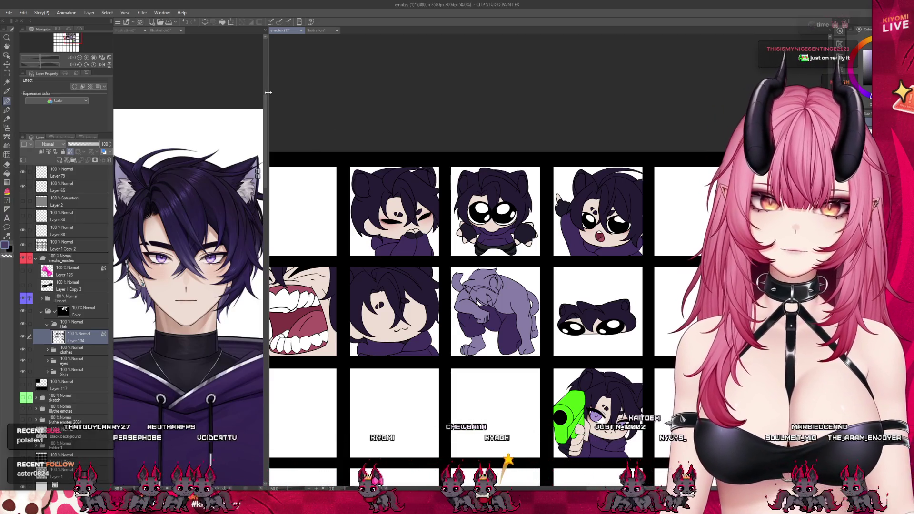
drag(268, 92, 161, 92)
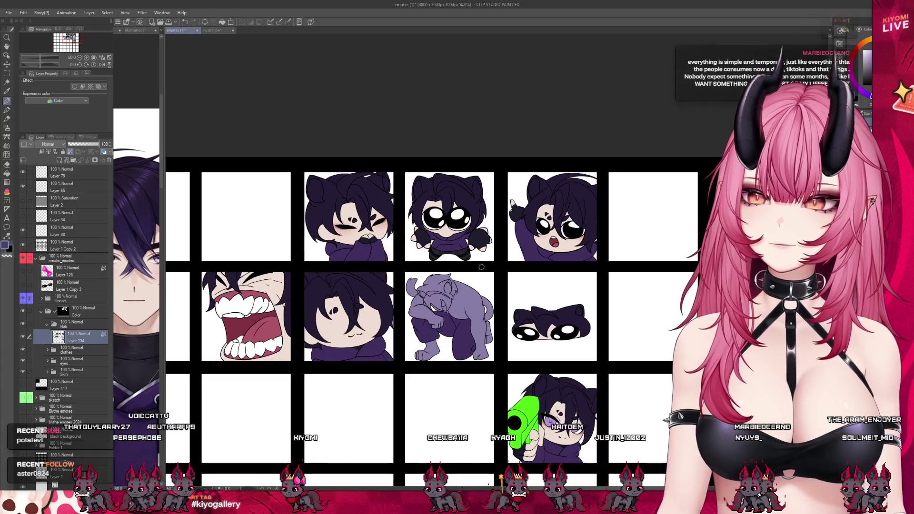
scroll(463, 245, up, 1)
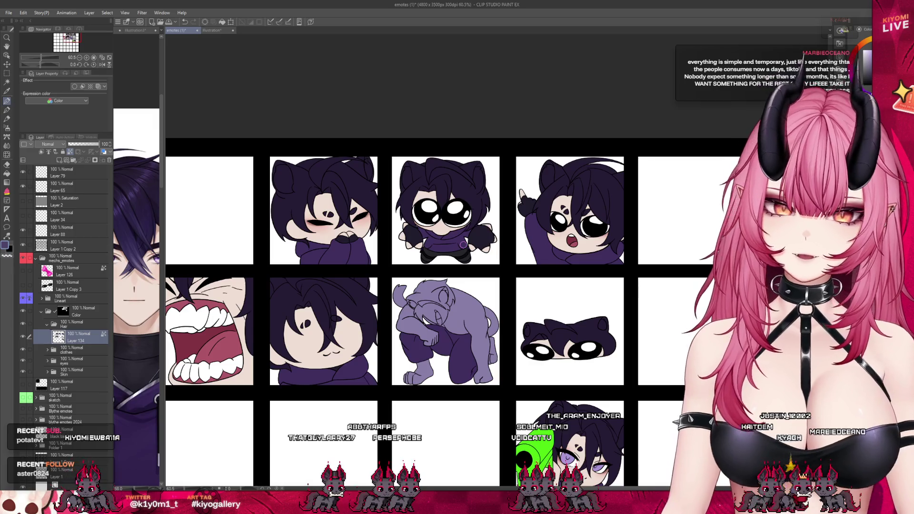
key(b)
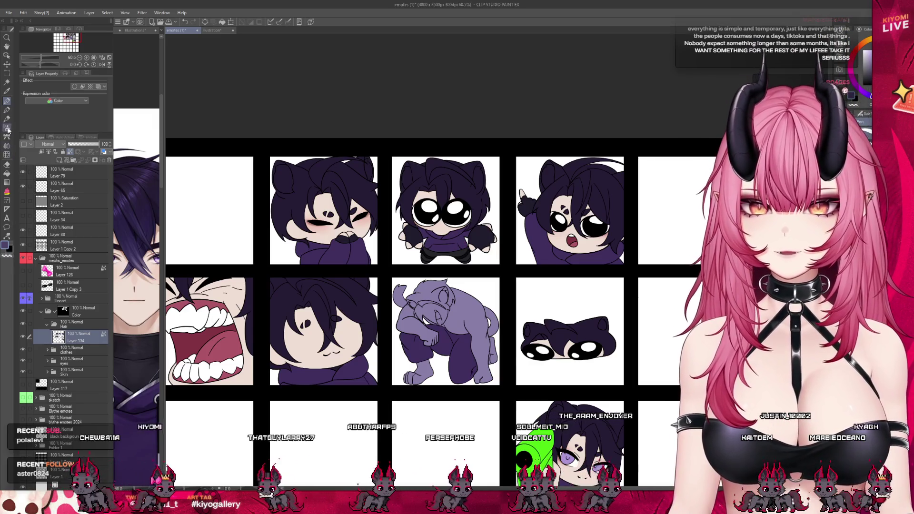
scroll(167, 122, down, 1)
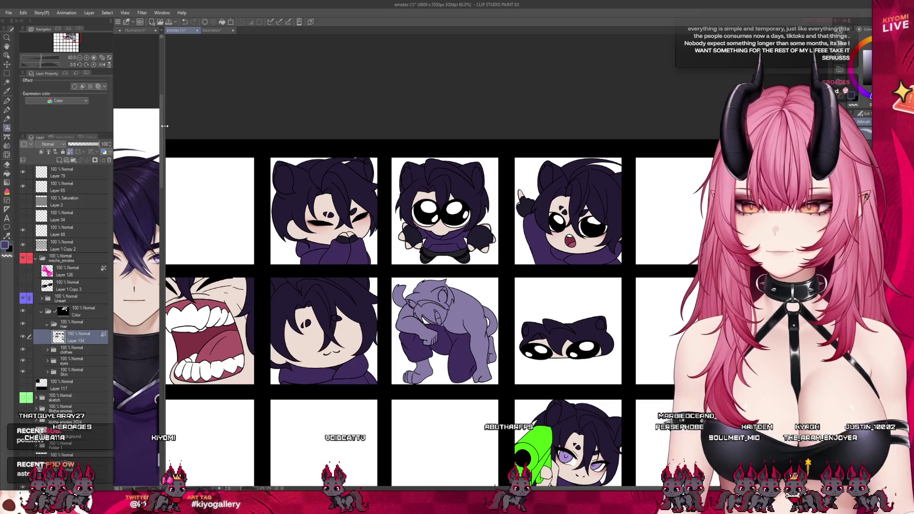
drag(164, 125, 247, 115)
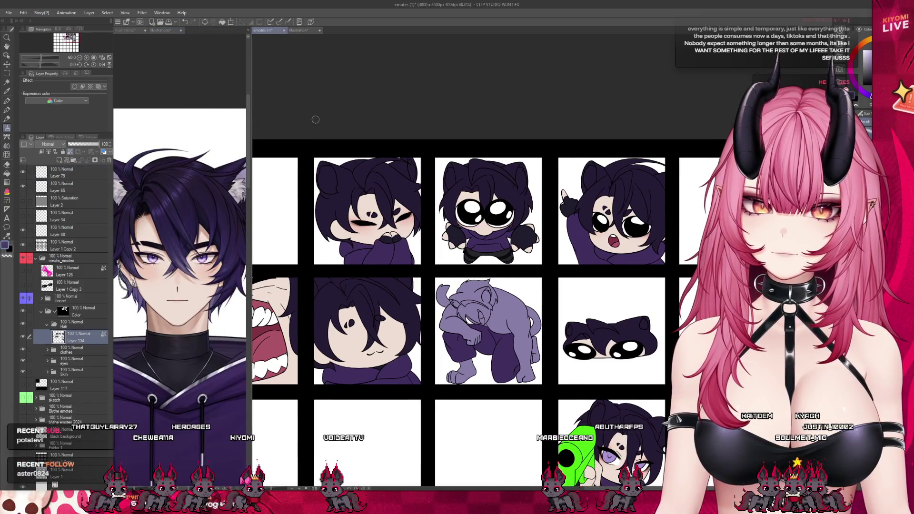
drag(249, 217, 129, 191)
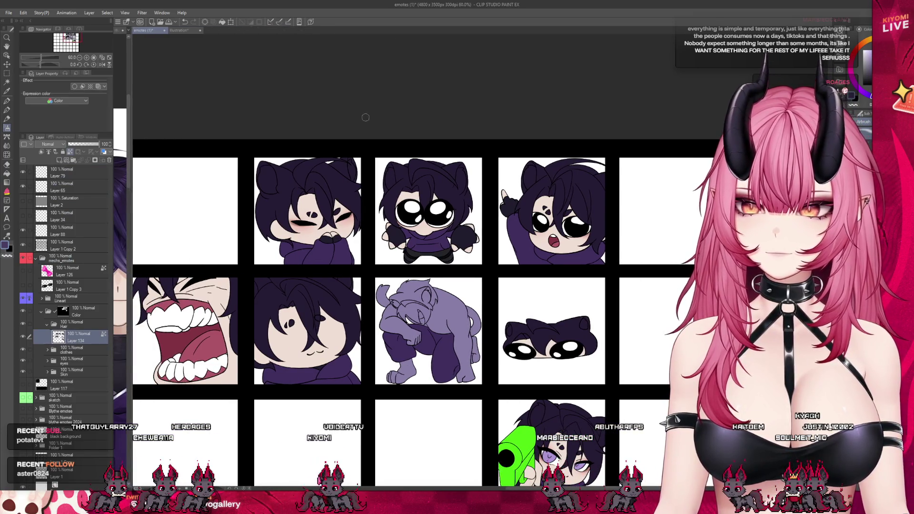
scroll(326, 178, up, 5)
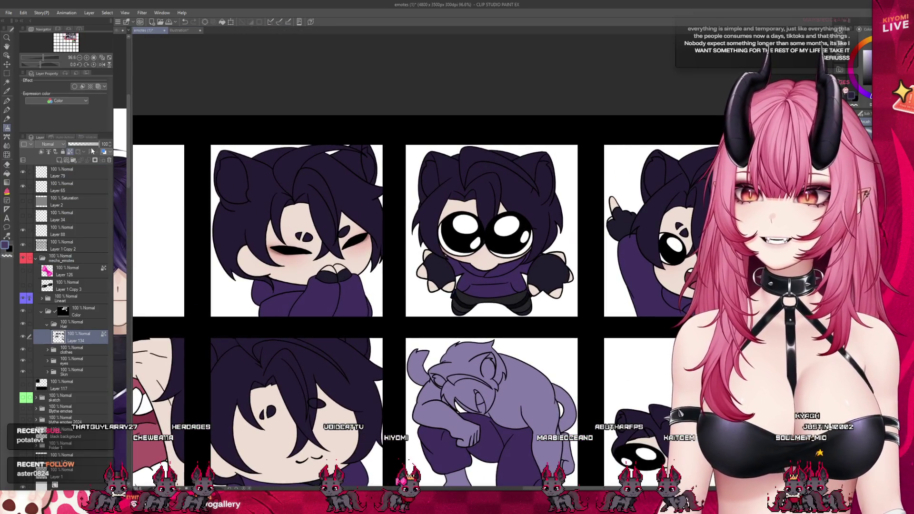
click(65, 161)
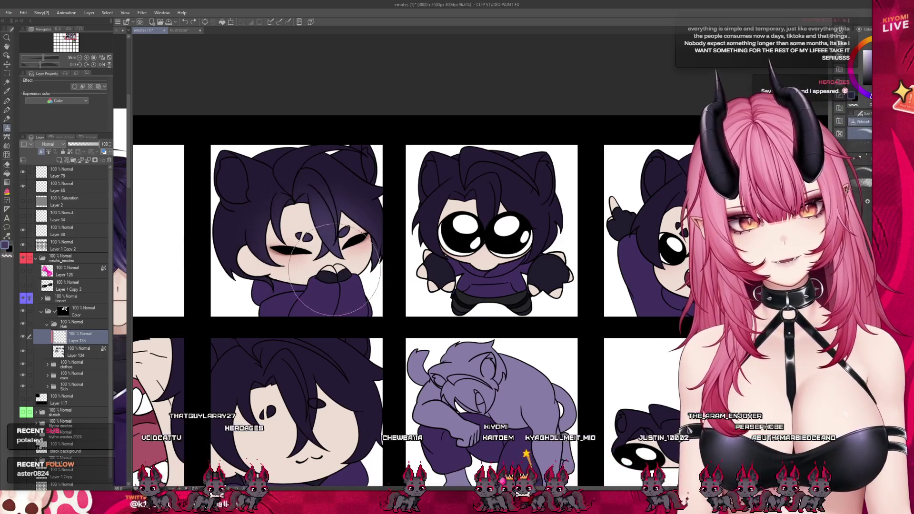
Airbrush soft shading onto the blushing emote in the top row.
drag(335, 270, 286, 245)
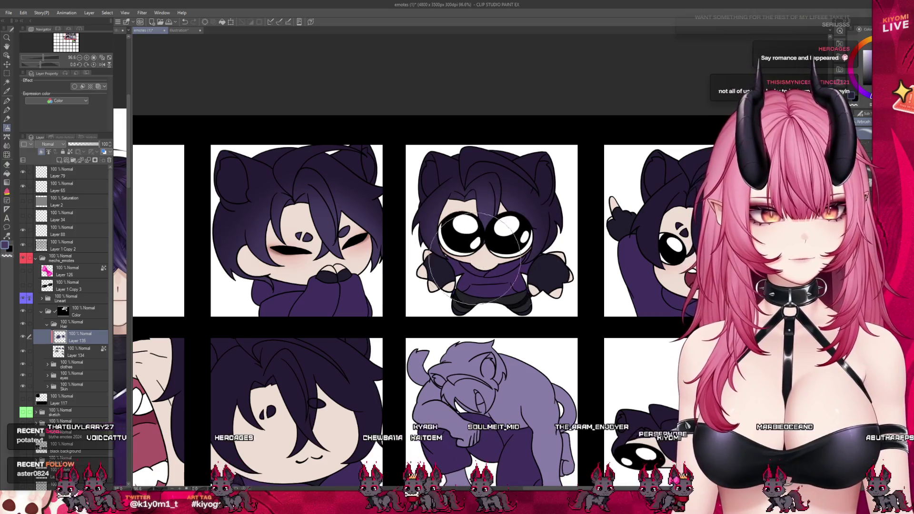
scroll(335, 209, down, 3)
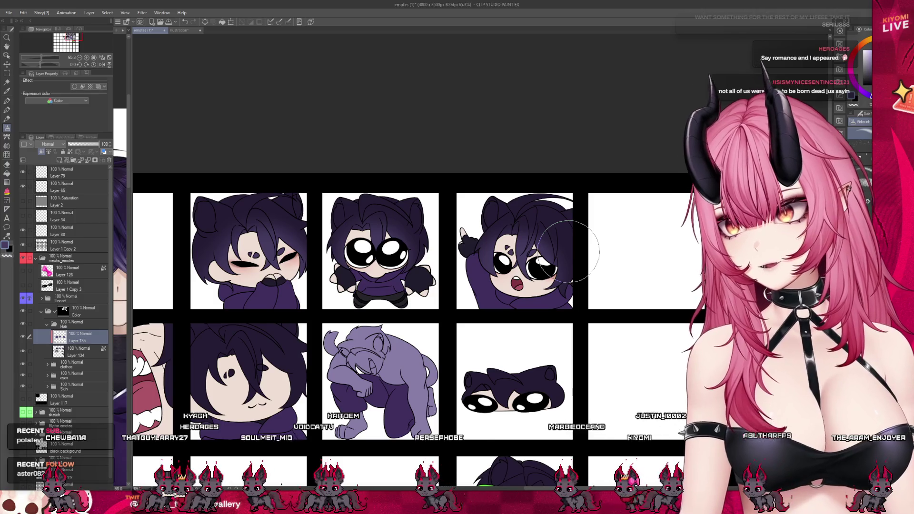
scroll(569, 251, down, 3)
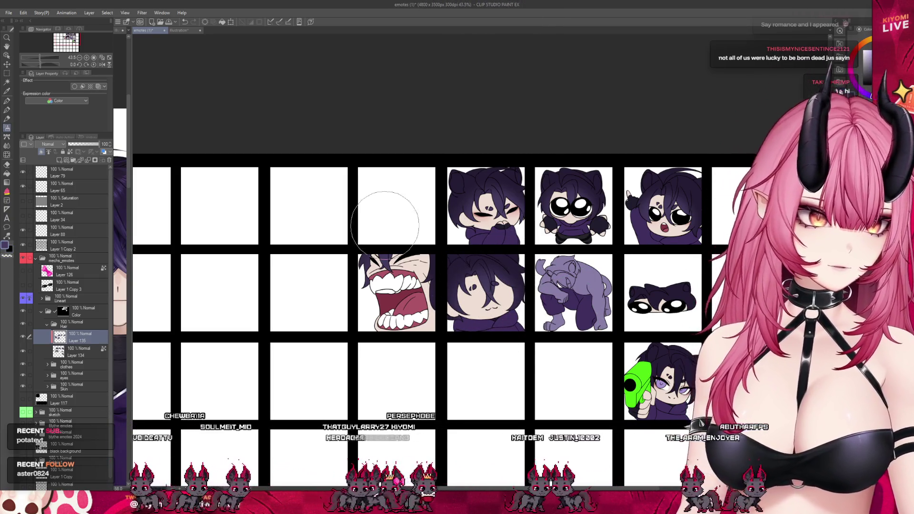
scroll(388, 205, down, 2)
scroll(636, 273, up, 3)
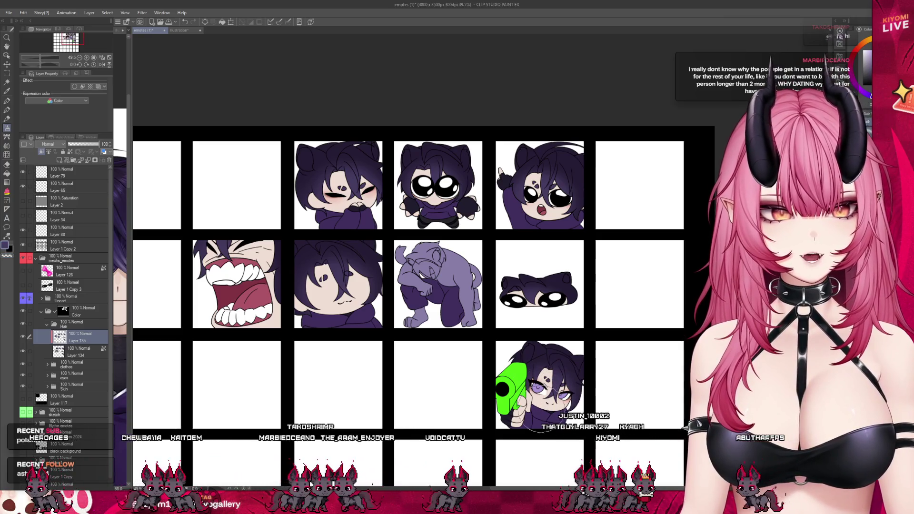
scroll(652, 362, down, 2)
scroll(638, 360, up, 3)
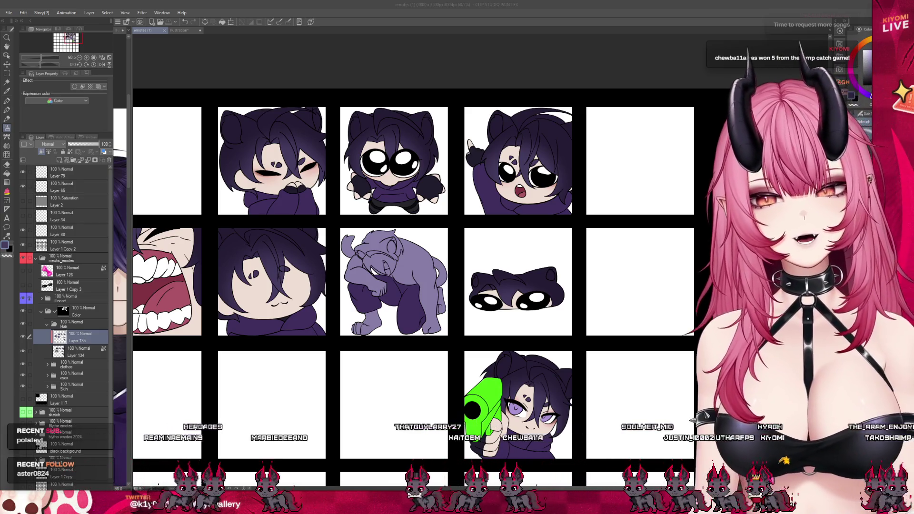
scroll(414, 286, down, 2)
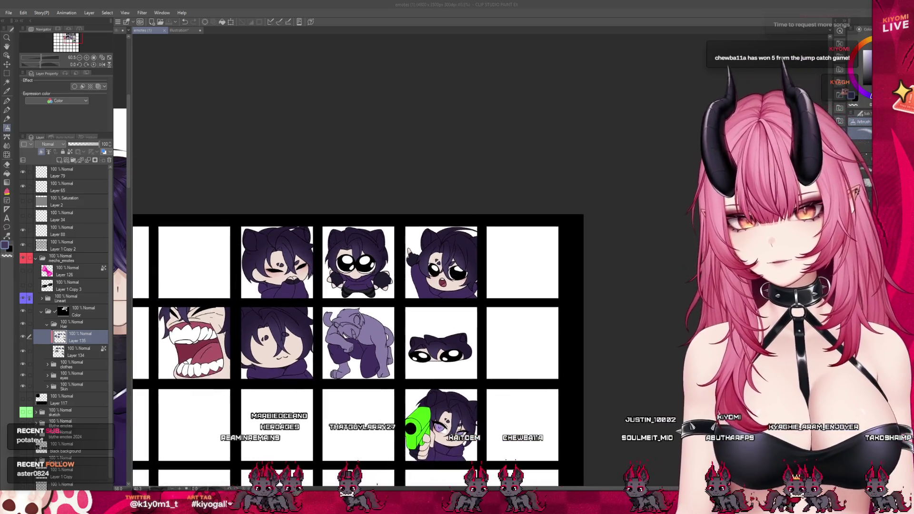
scroll(414, 286, up, 4)
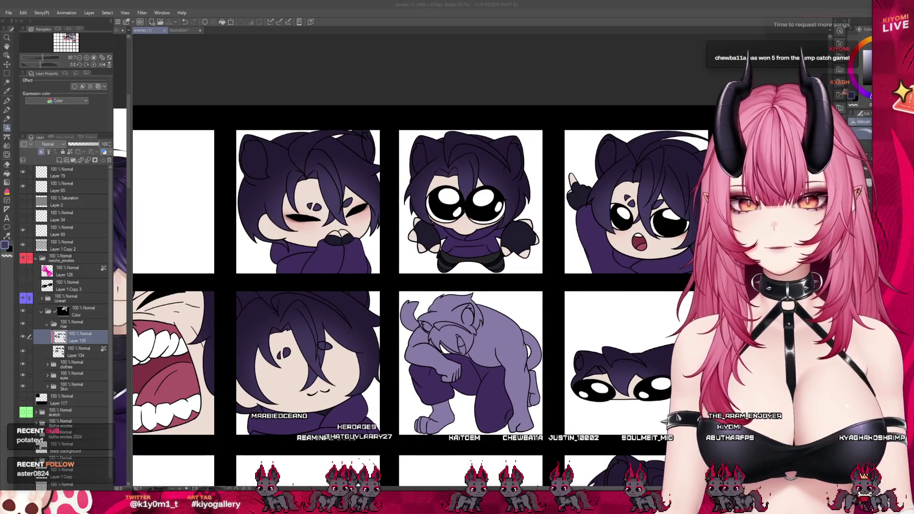
key(alt+Tab)
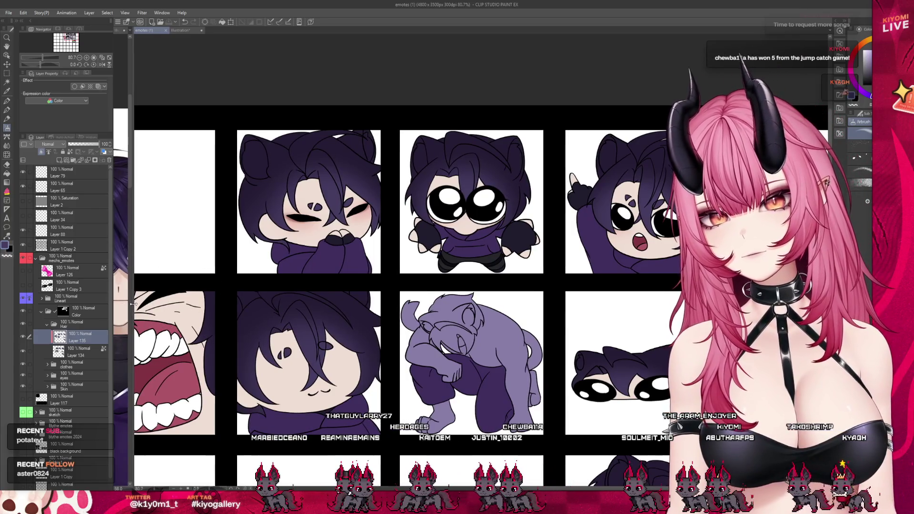
drag(128, 306, 235, 305)
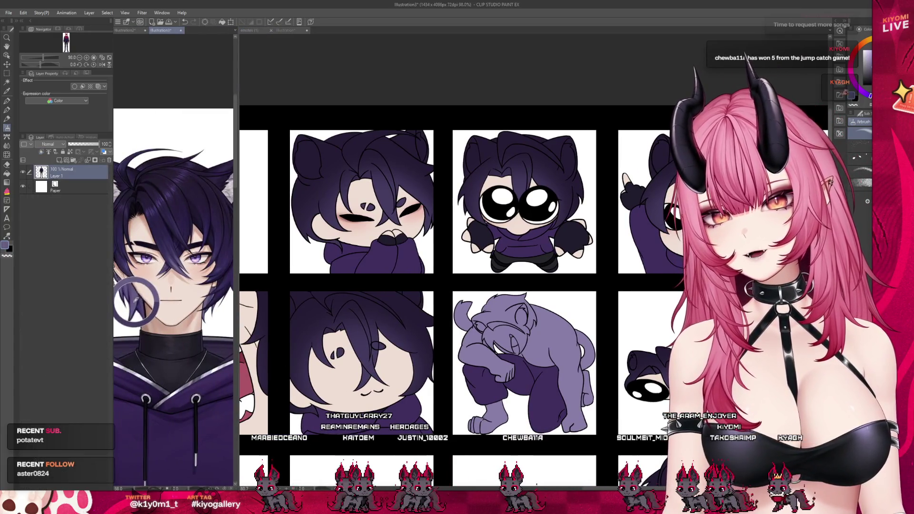
drag(235, 301, 128, 300)
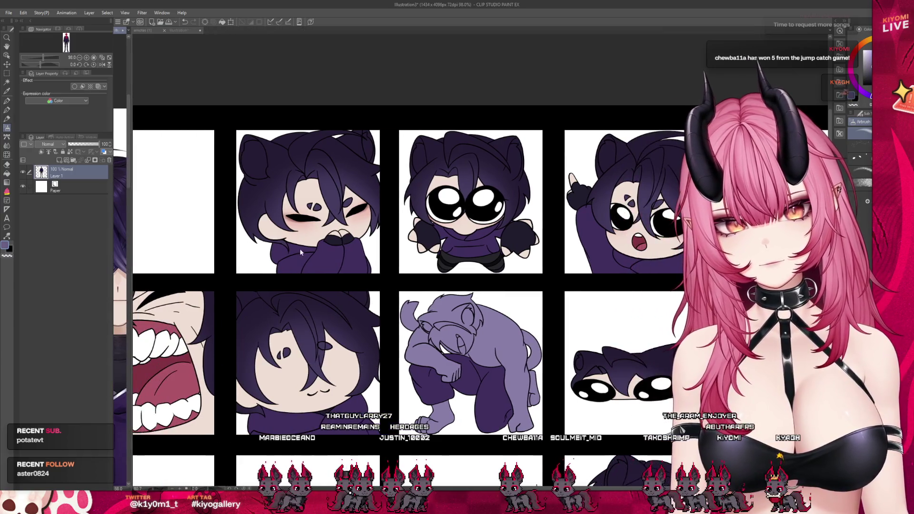
drag(255, 251, 298, 259)
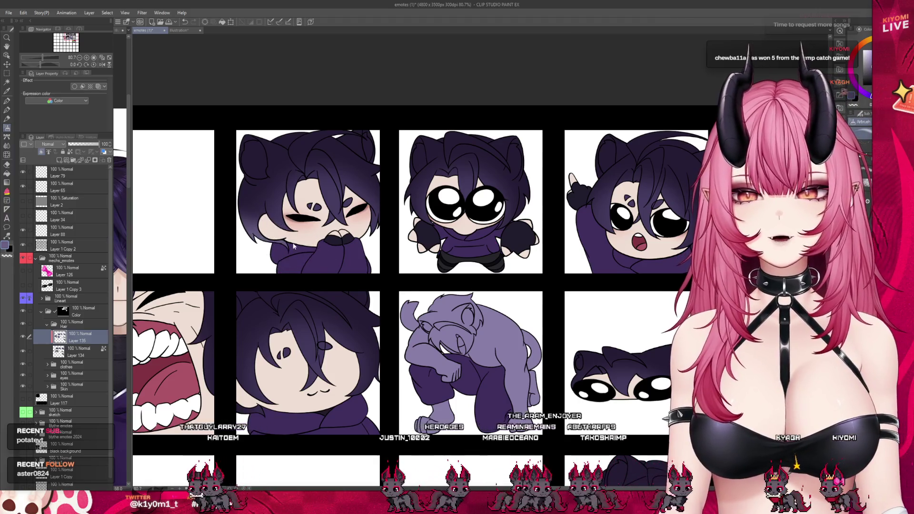
key(ctrl+z)
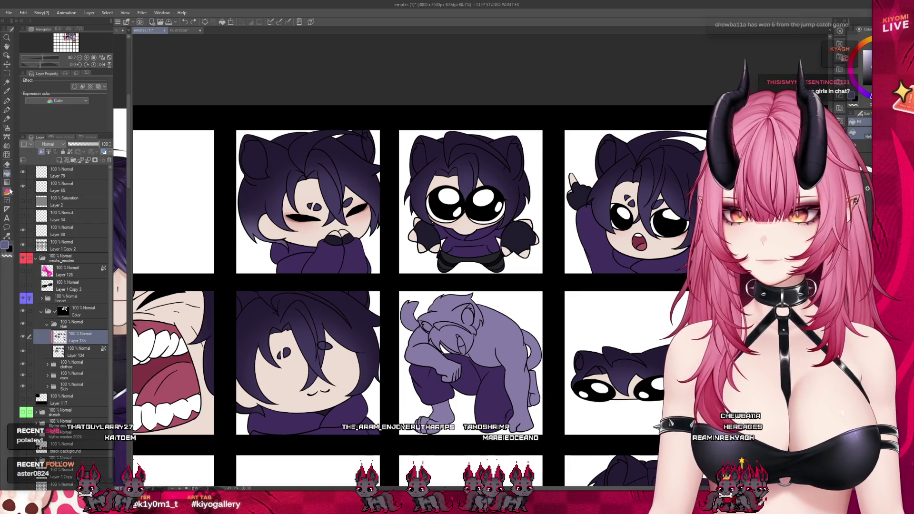
Switch to the rectangle Selection tool and make Layer 134 the active layer.
click(7, 83)
click(8, 74)
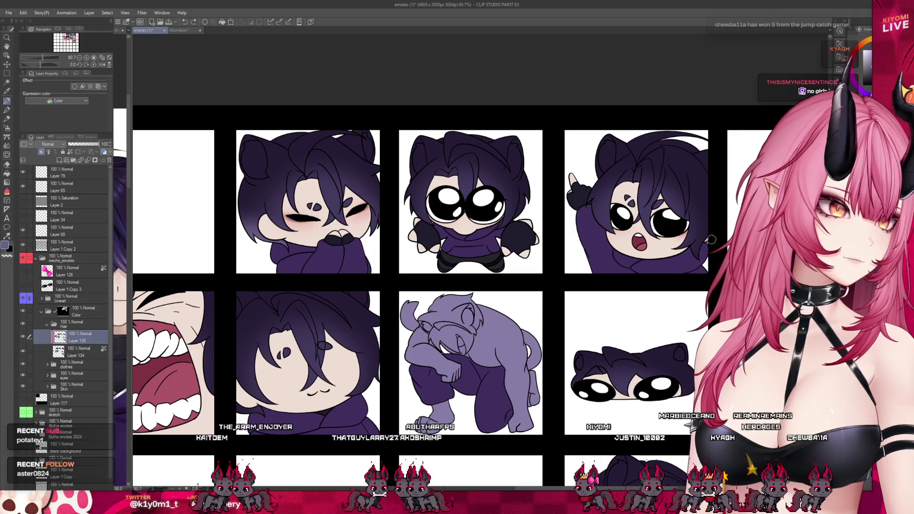
scroll(488, 200, up, 5)
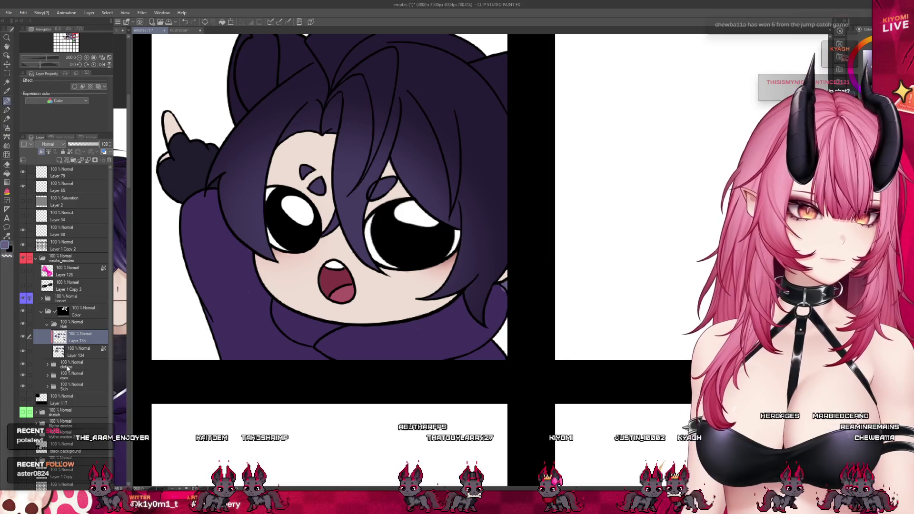
click(67, 355)
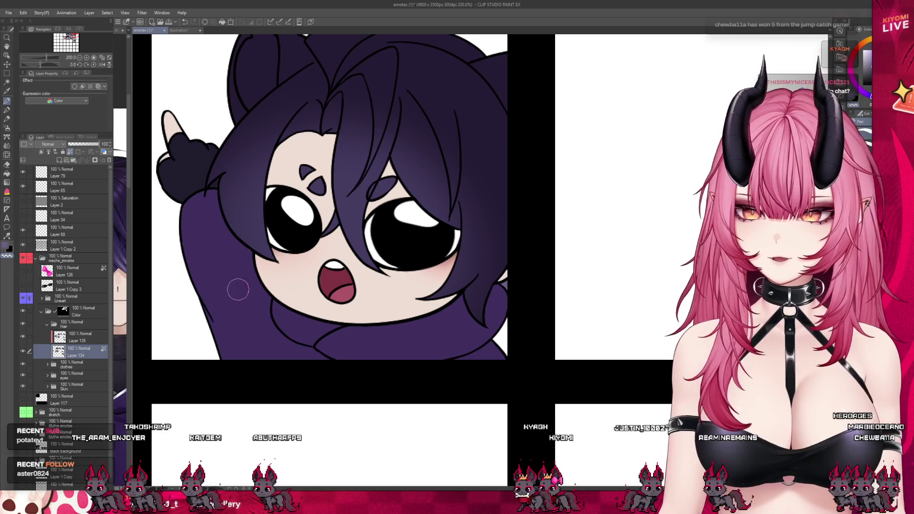
scroll(389, 219, down, 8)
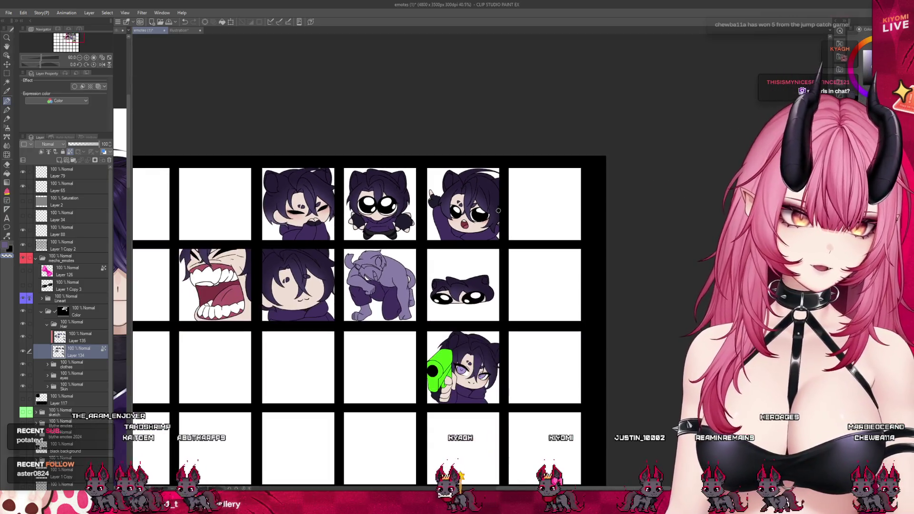
scroll(284, 263, up, 2)
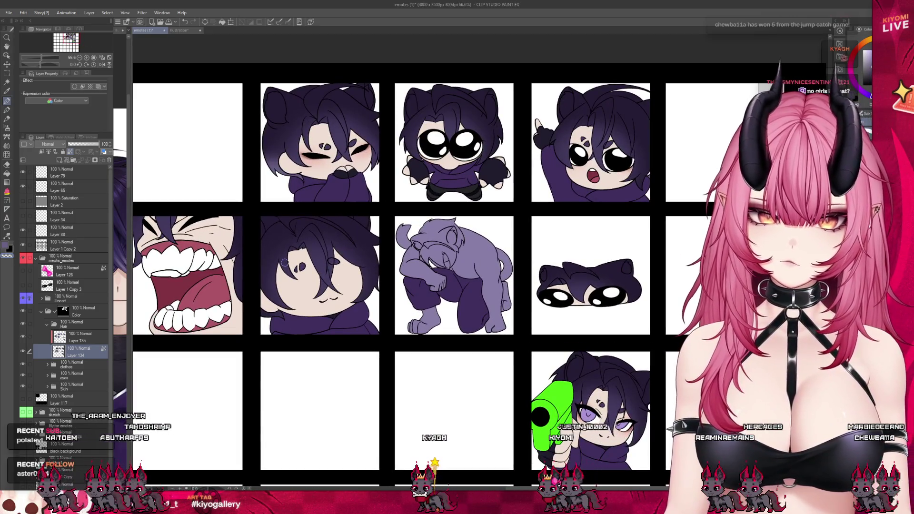
click(8, 75)
Select the middle-row second emote's tile, then deselect and resume brushing on Layer 135.
drag(250, 209, 386, 342)
click(7, 128)
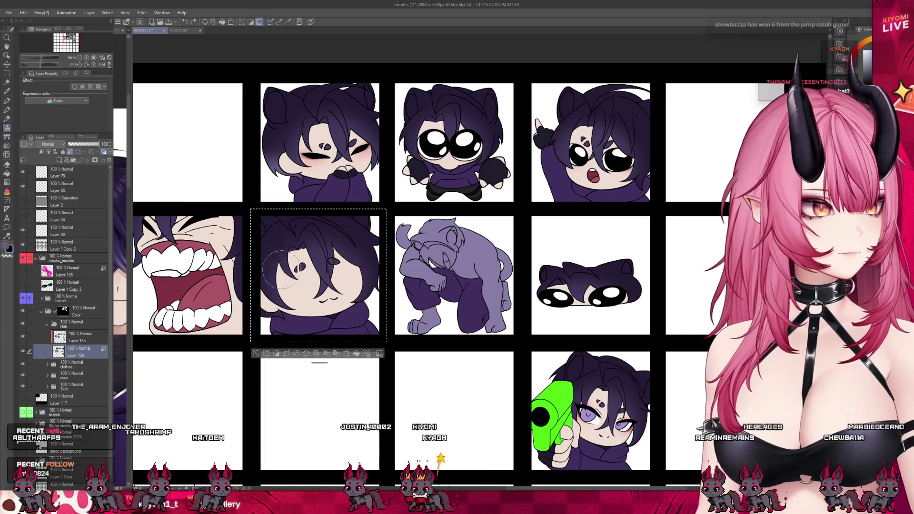
click(79, 337)
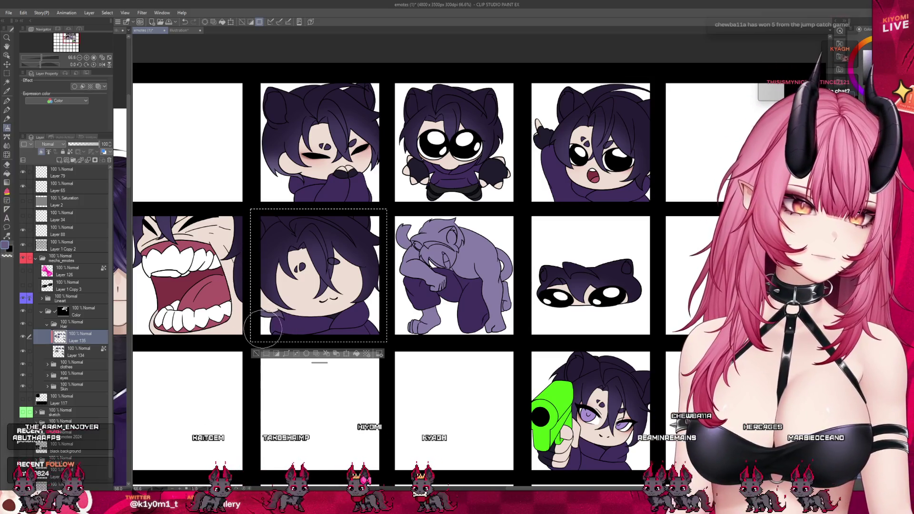
key(ctrl+d)
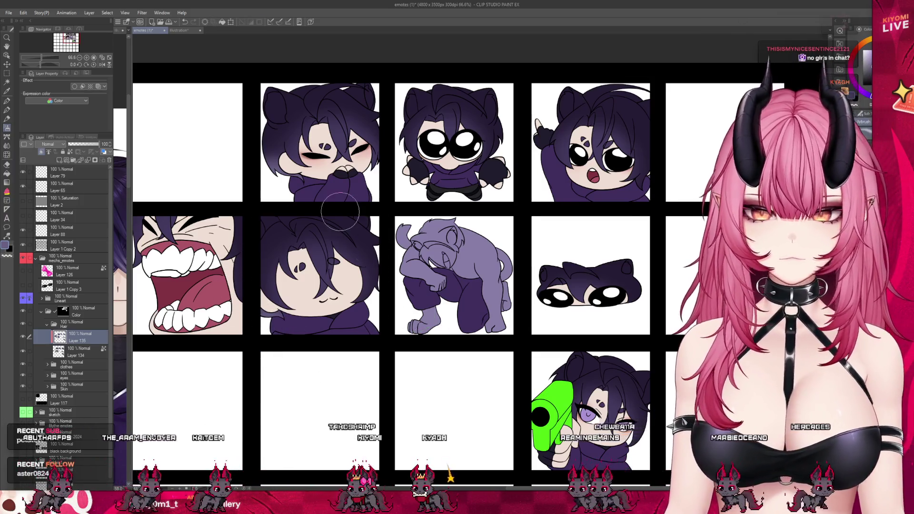
scroll(660, 247, up, 1)
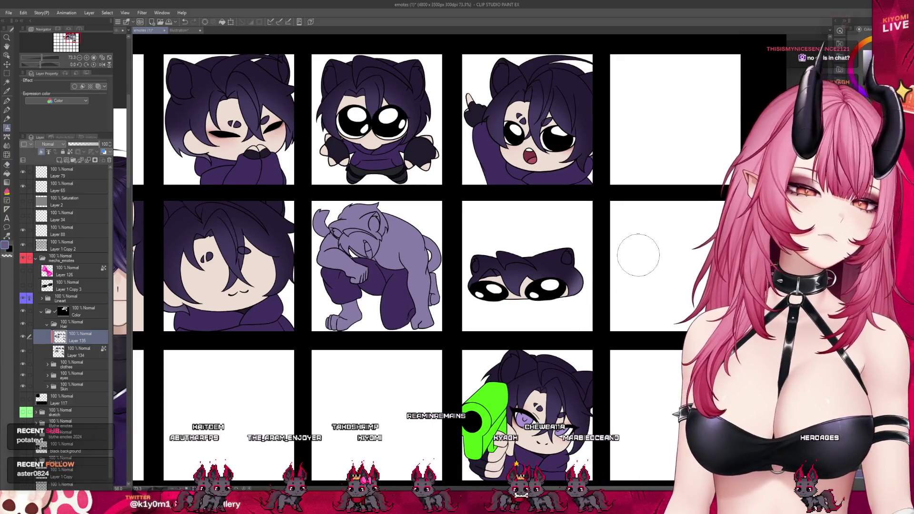
scroll(661, 285, down, 2)
scroll(672, 303, up, 3)
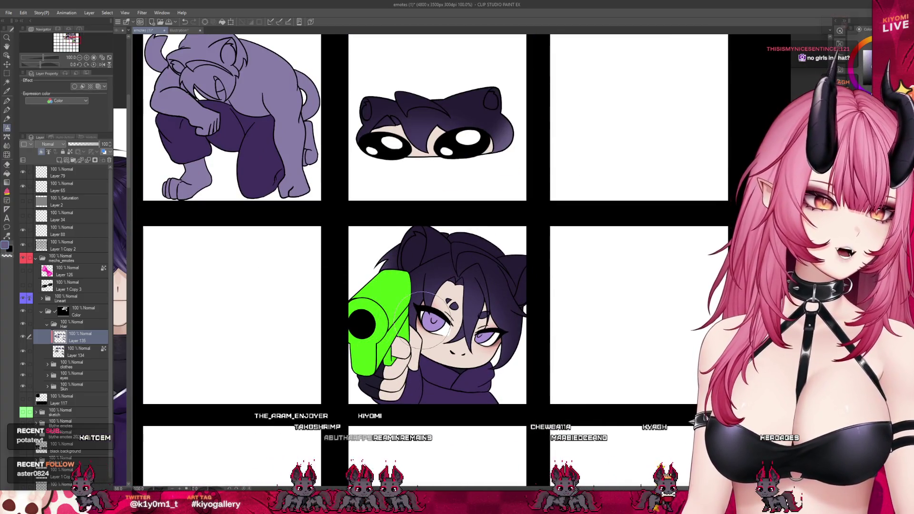
scroll(423, 317, down, 3)
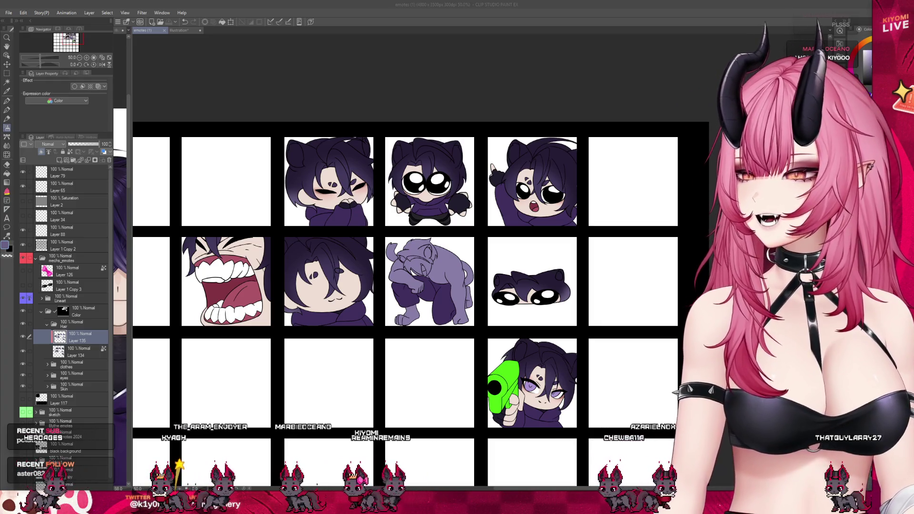
Add a new raster layer clipped to the layer below.
scroll(403, 310, down, 2)
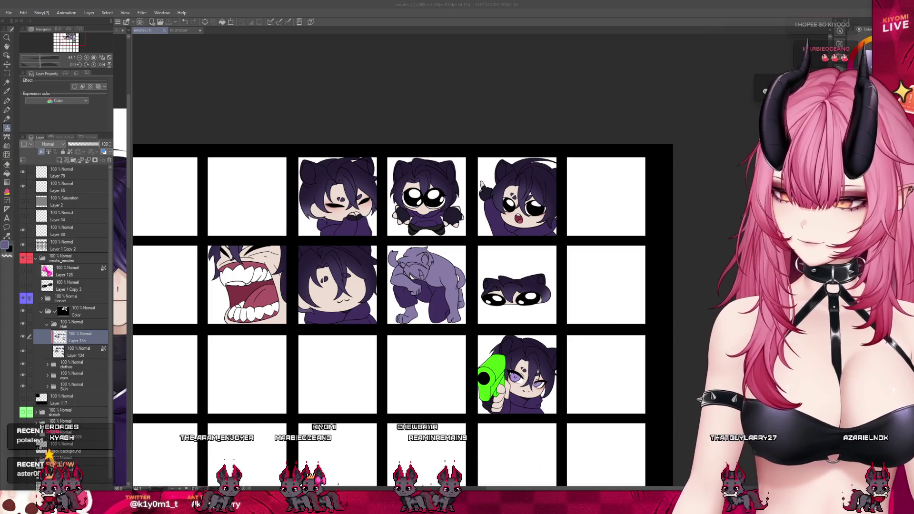
scroll(403, 311, down, 1)
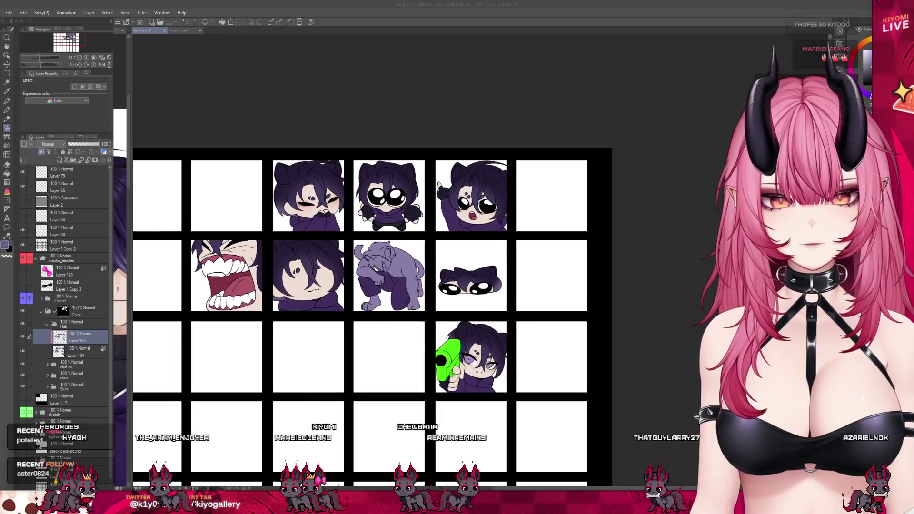
scroll(274, 255, up, 2)
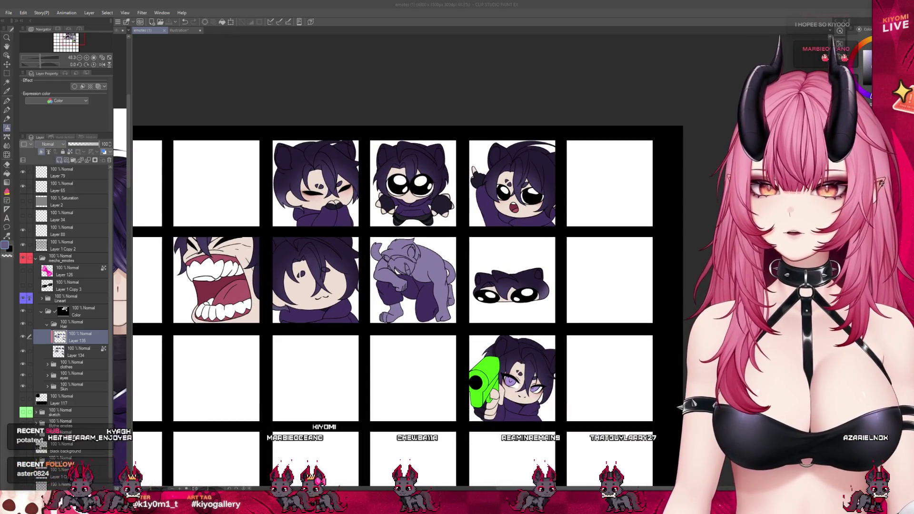
click(42, 153)
click(42, 152)
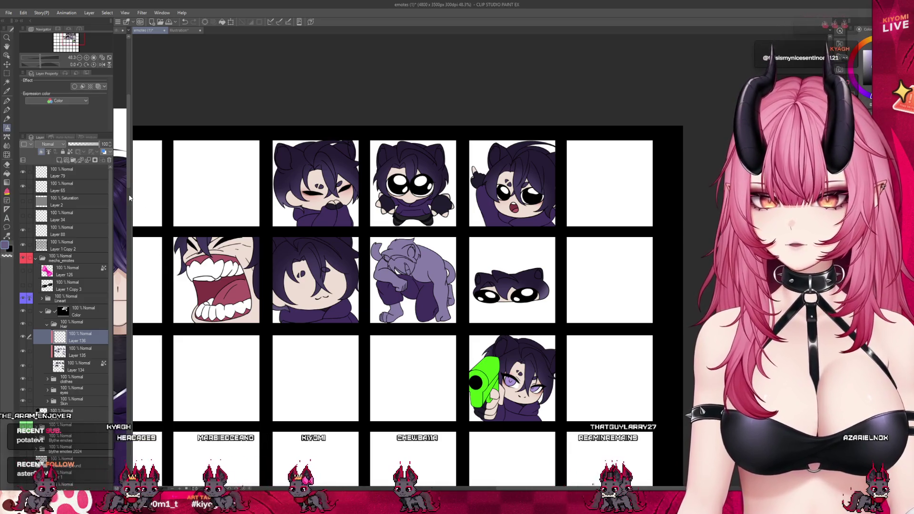
Widen the Illustration3 reference pane beside the emotes, then narrow it again.
drag(134, 194, 302, 194)
click(137, 167)
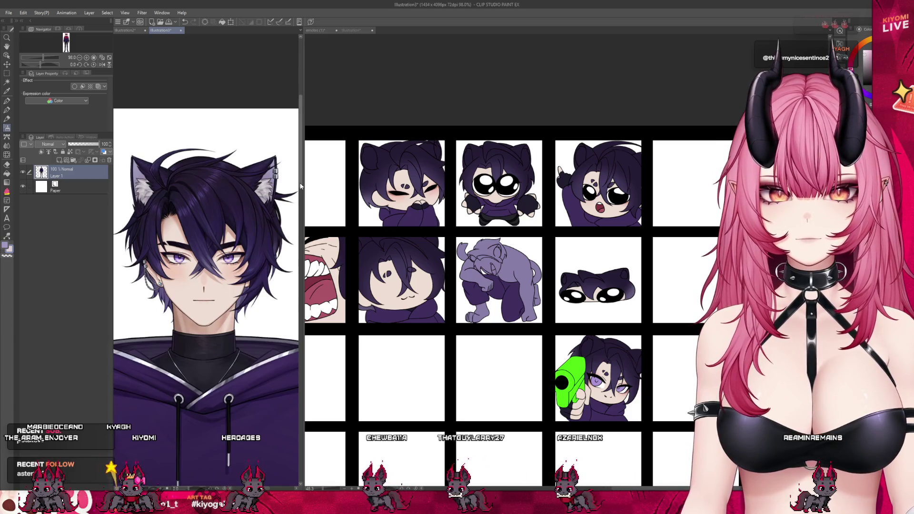
drag(301, 186, 130, 186)
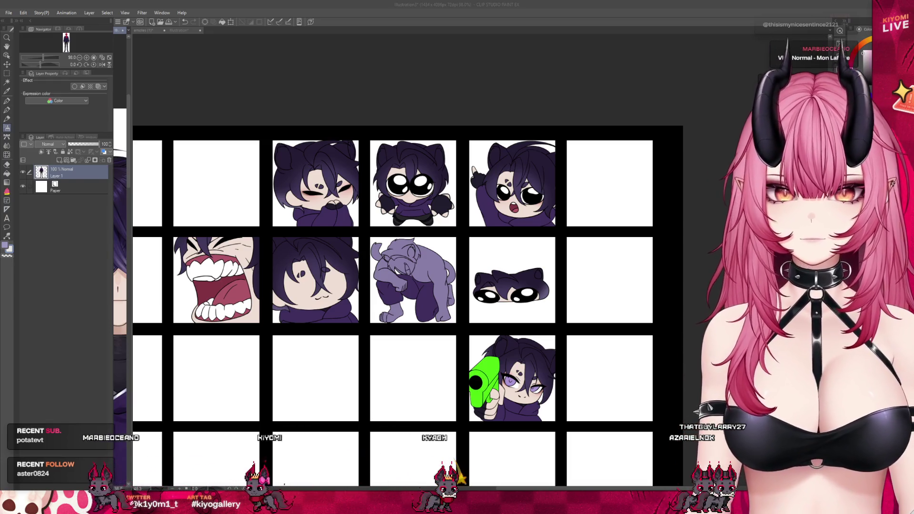
Make the emotes (1) document the active canvas again with Ctrl+Tab.
key(ctrl+Tab)
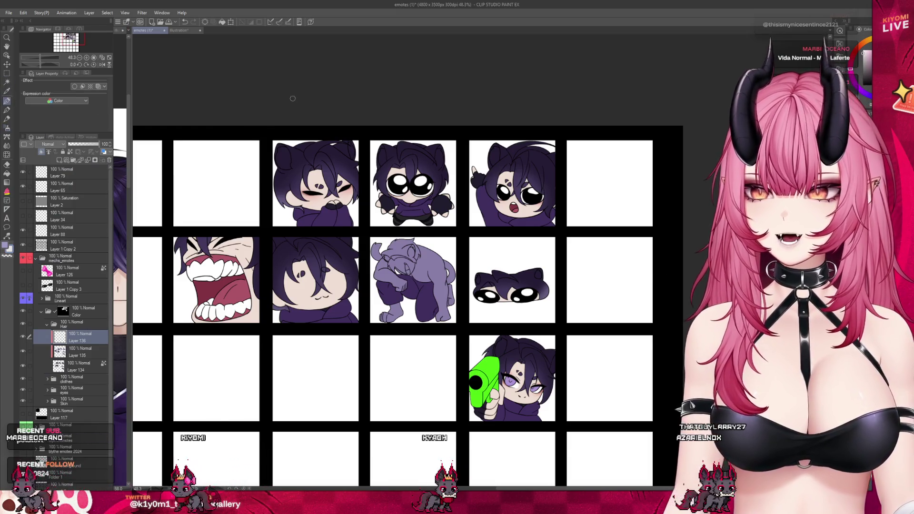
Brush light lavender inside the first emote's left and right cat ears.
scroll(293, 99, up, 5)
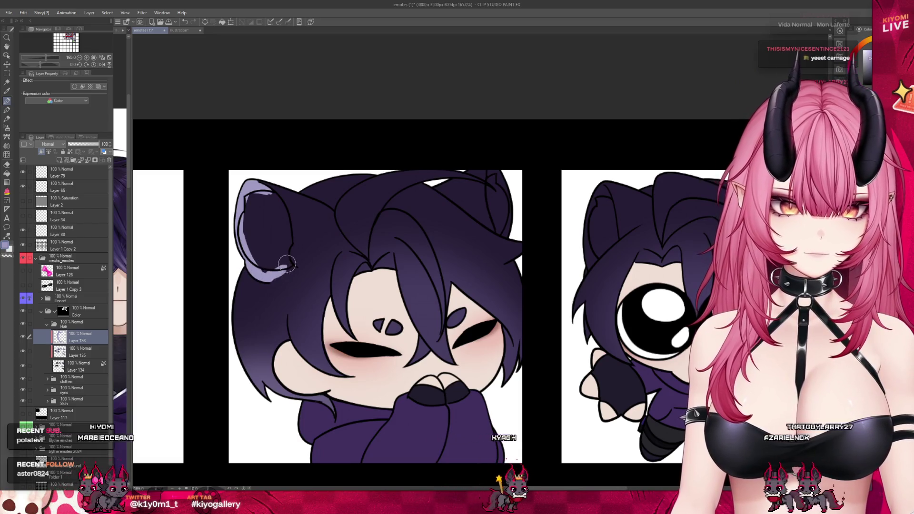
drag(269, 277, 256, 193)
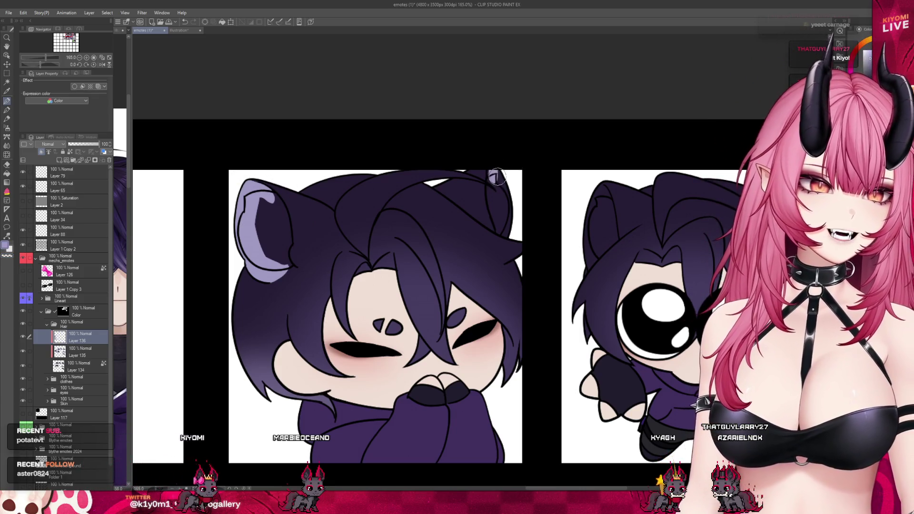
drag(492, 166, 505, 230)
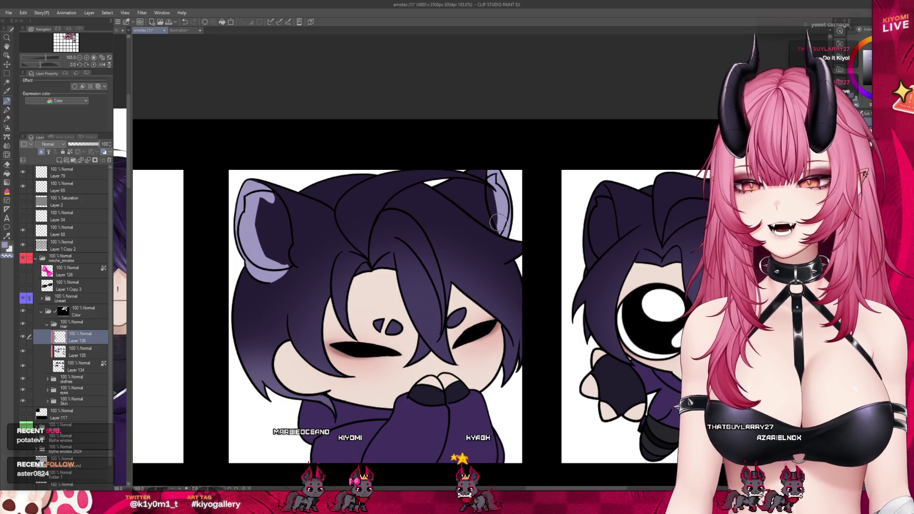
scroll(371, 197, down, 1)
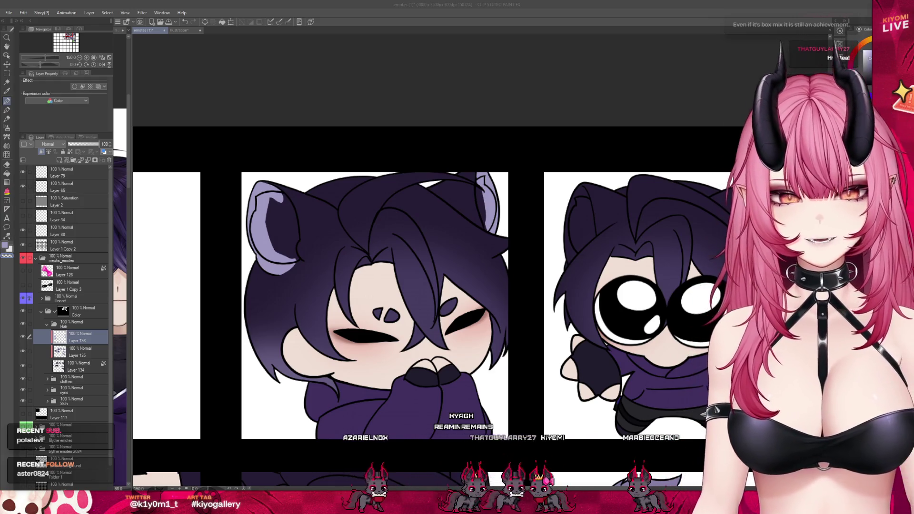
Paint white up the first emote's left inner ear, covering its dark shading.
scroll(342, 240, down, 2)
scroll(343, 240, up, 3)
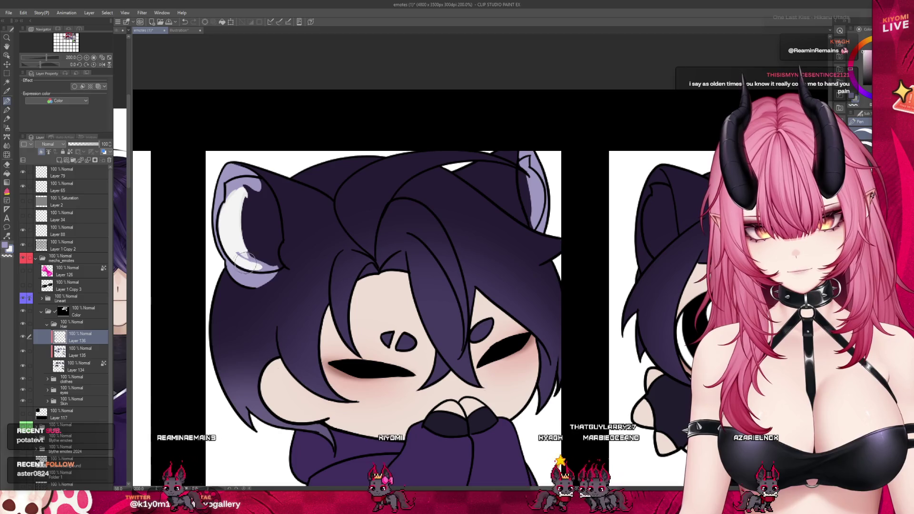
drag(279, 265, 276, 227)
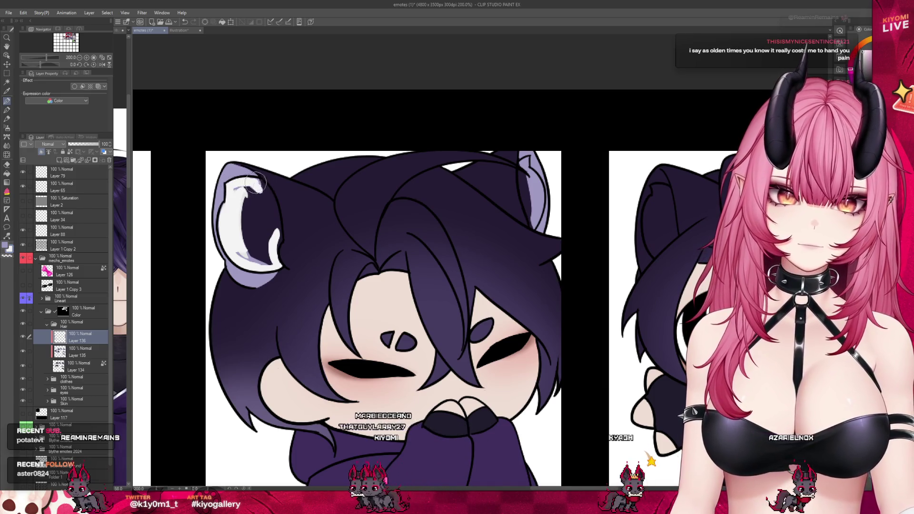
mouse_move(261, 188)
mouse_down()
mouse_move(276, 224)
mouse_move(270, 260)
mouse_up()
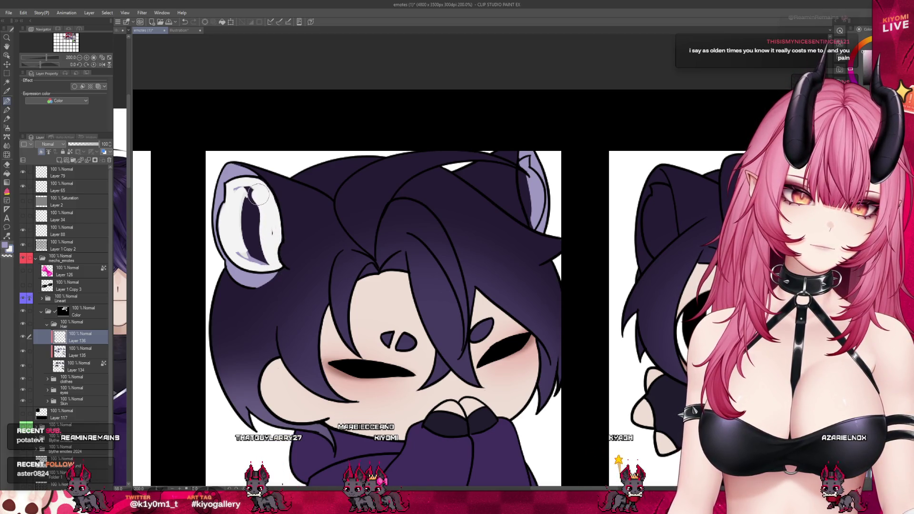
drag(257, 211, 253, 244)
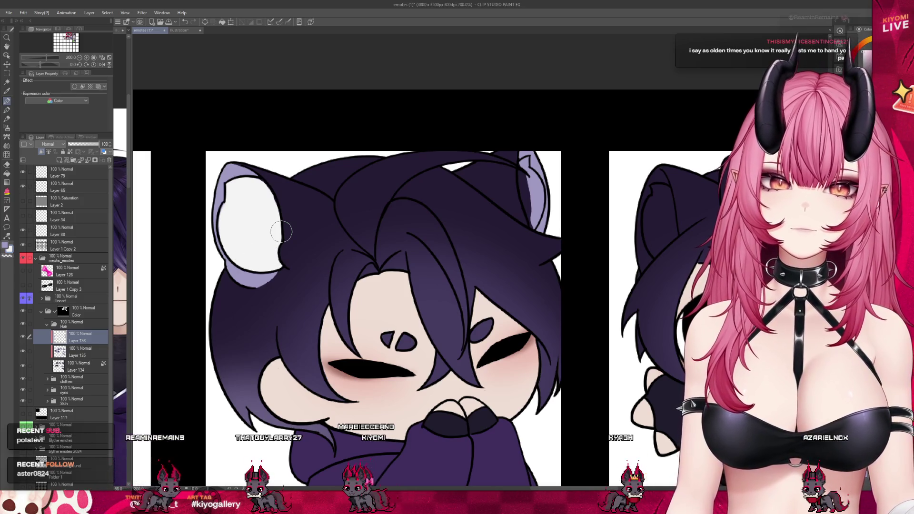
Dab white atop the right ear, undo the stray highlight stroke, and save the sheet.
scroll(196, 211, down, 1)
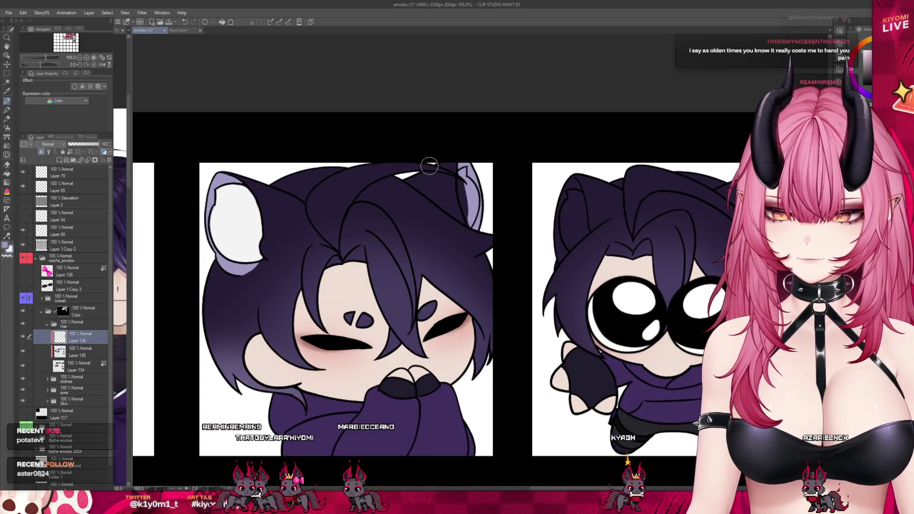
scroll(461, 168, up, 2)
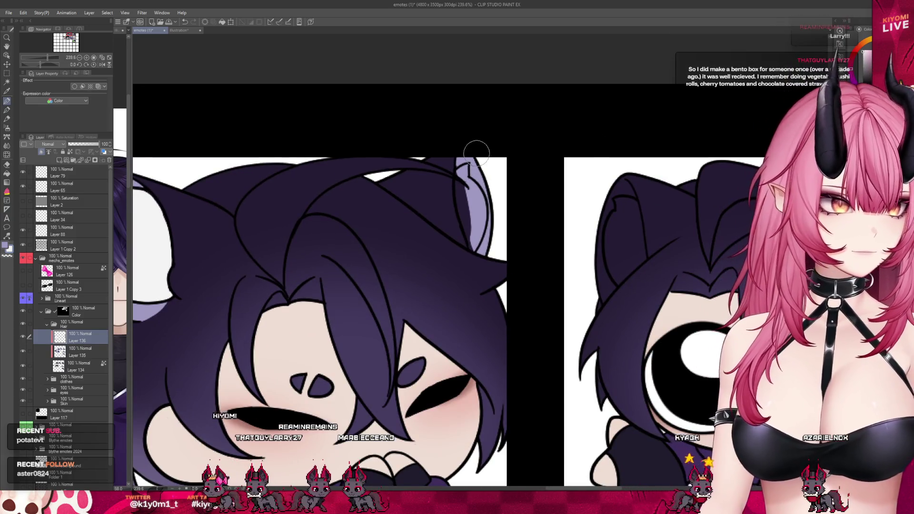
click(460, 169)
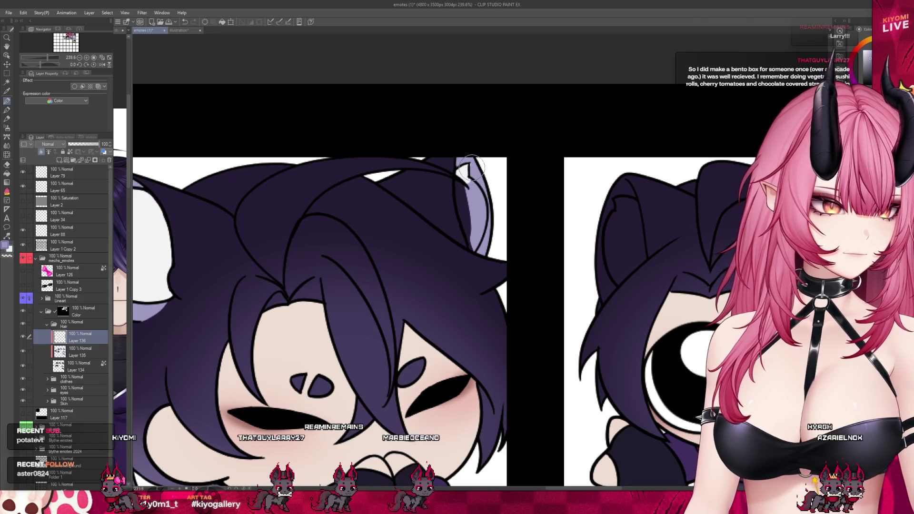
drag(471, 164, 471, 244)
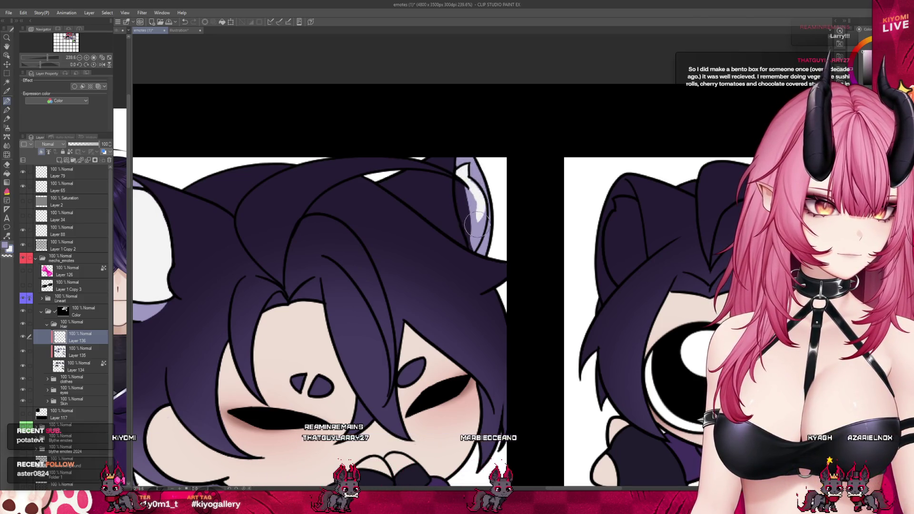
key(ctrl+z)
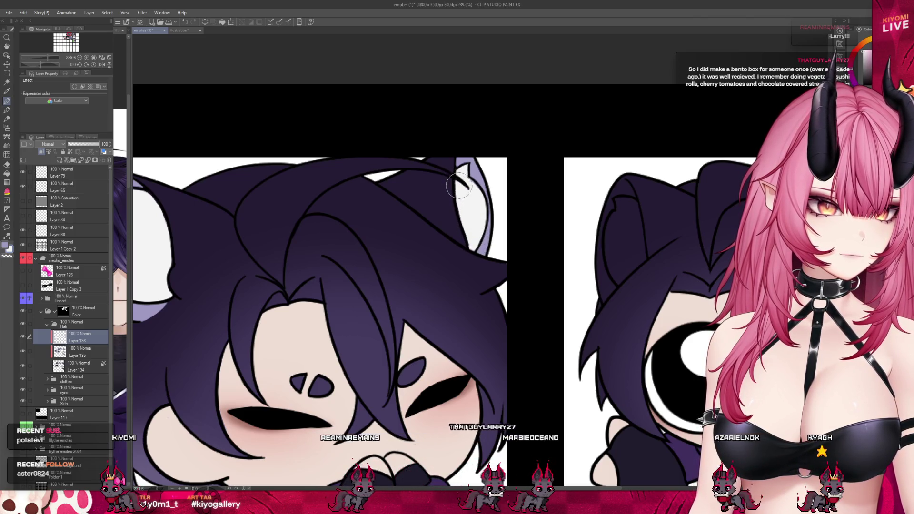
scroll(468, 192, down, 8)
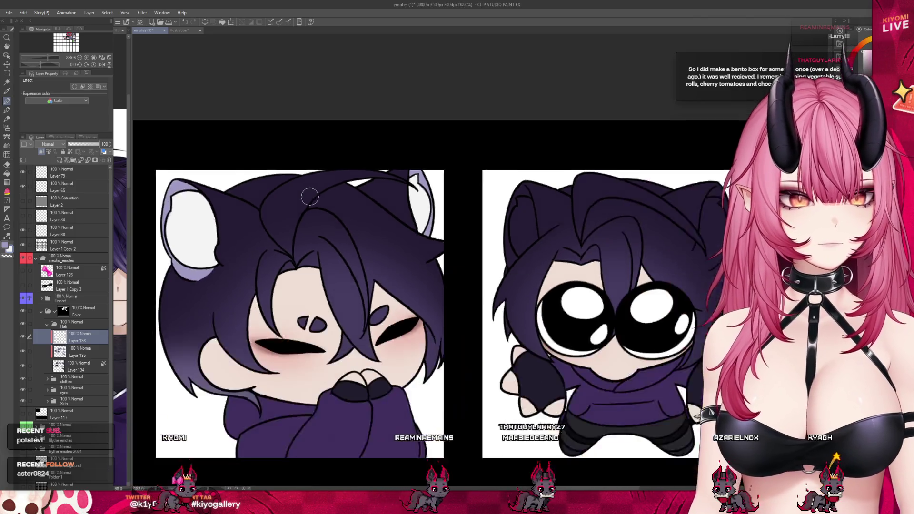
key(ctrl+s)
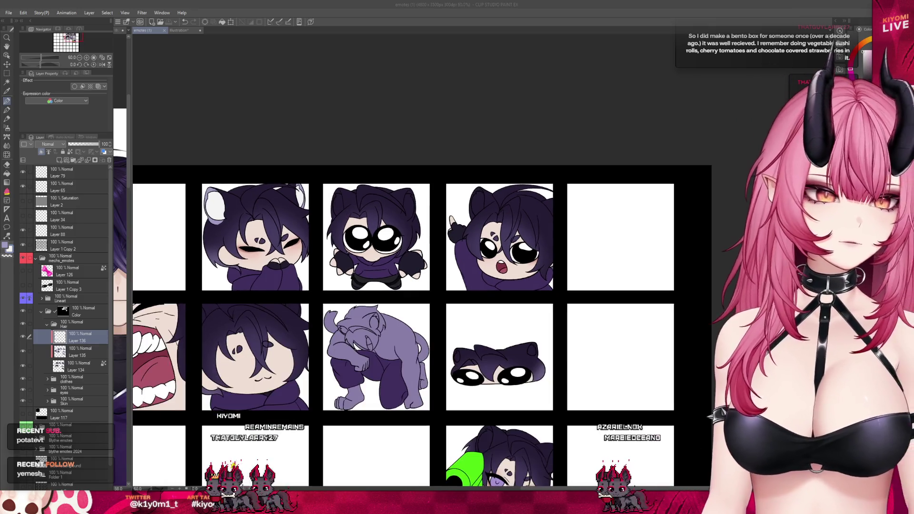
Give the big-eyed emote's left ear a light purple highlight and white fill over dark strokes.
scroll(432, 187, up, 5)
scroll(307, 182, up, 5)
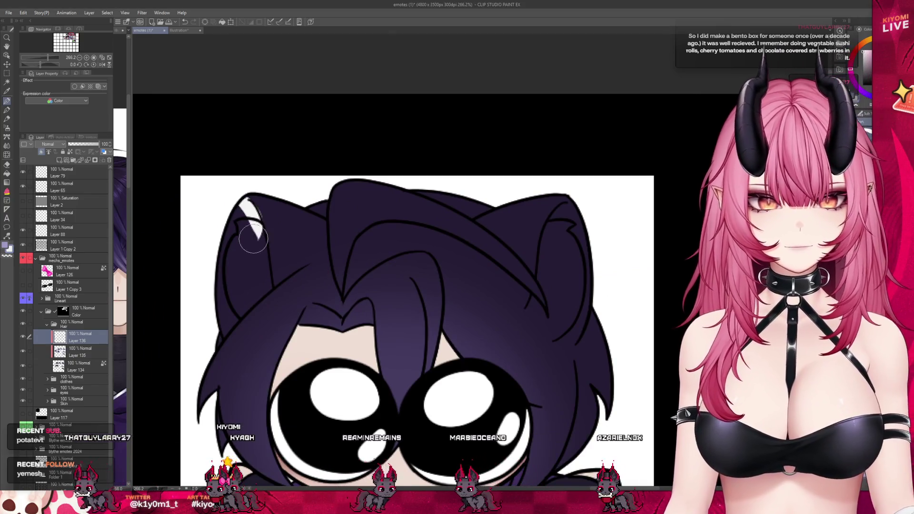
key(ctrl+z)
drag(238, 205, 253, 230)
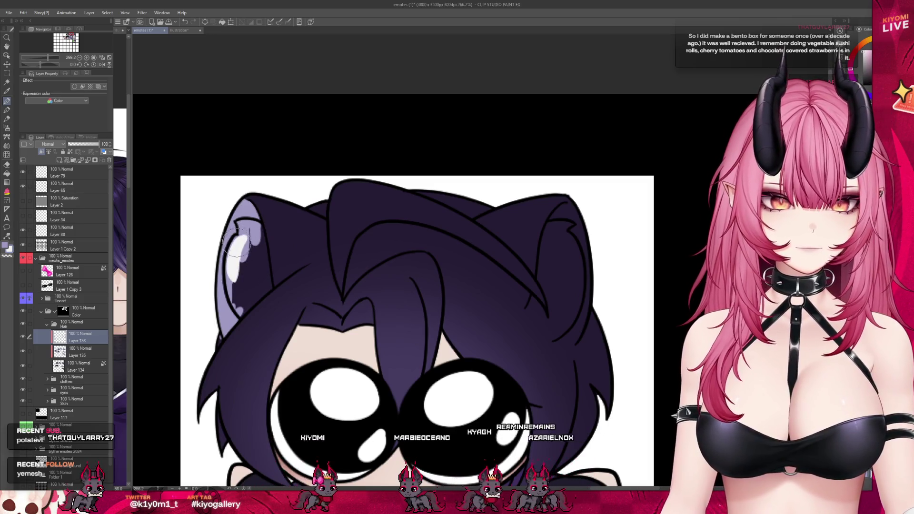
drag(233, 279, 235, 304)
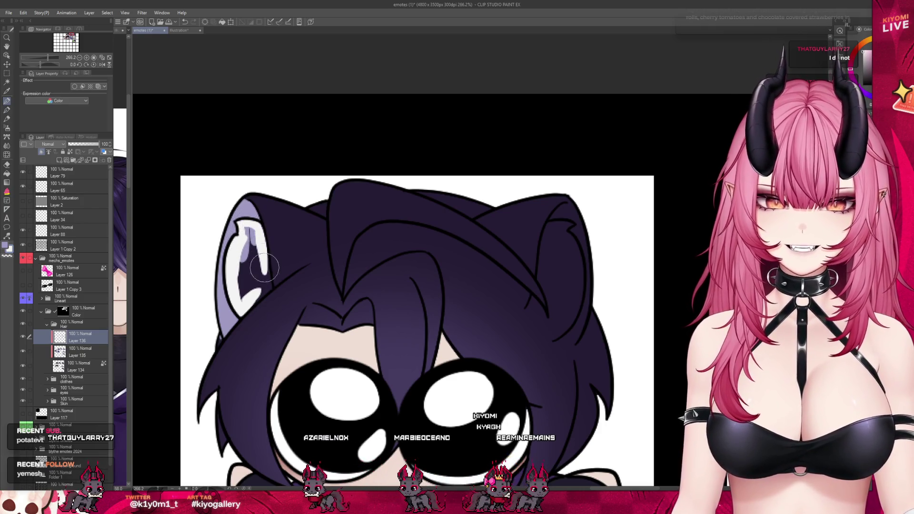
mouse_move(257, 269)
mouse_down()
mouse_move(242, 224)
mouse_move(240, 305)
mouse_up()
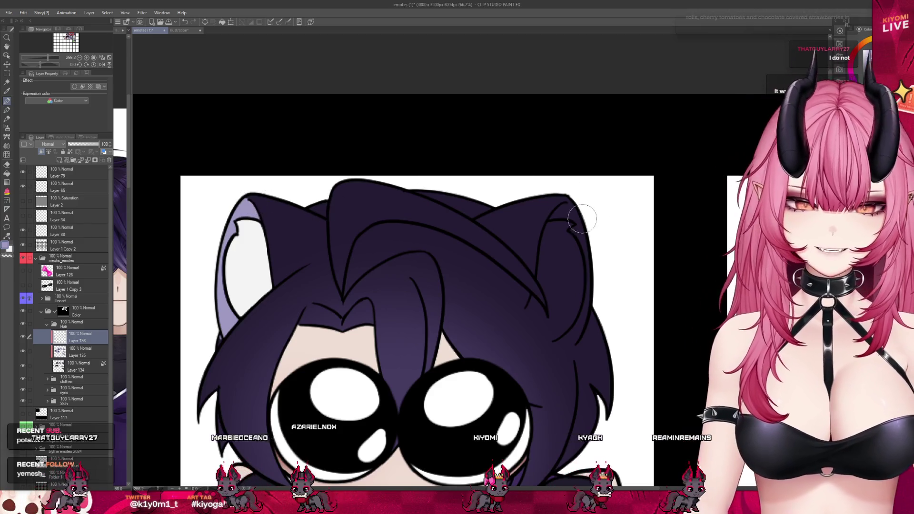
Fill the right ear with a lavender tip and white lower inner ear, then zoom out.
mouse_move(571, 215)
mouse_down()
mouse_move(580, 290)
mouse_move(556, 336)
mouse_up()
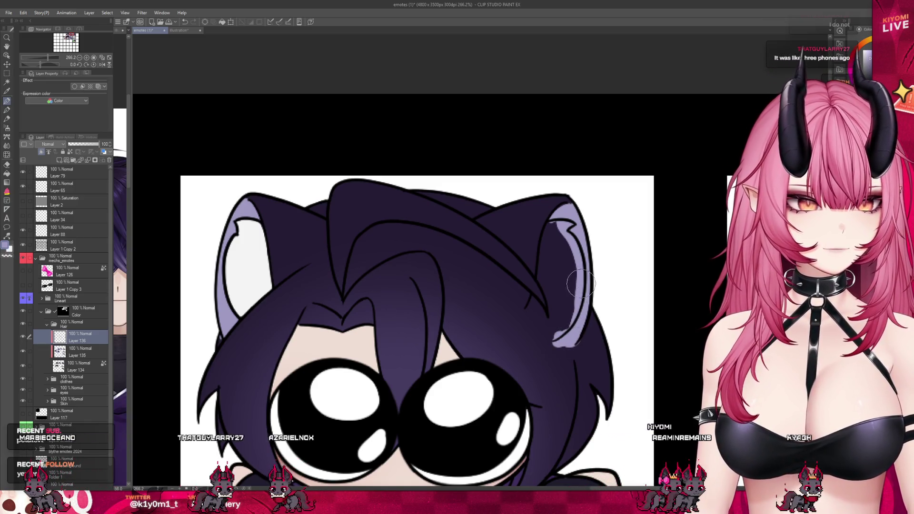
drag(578, 286, 557, 339)
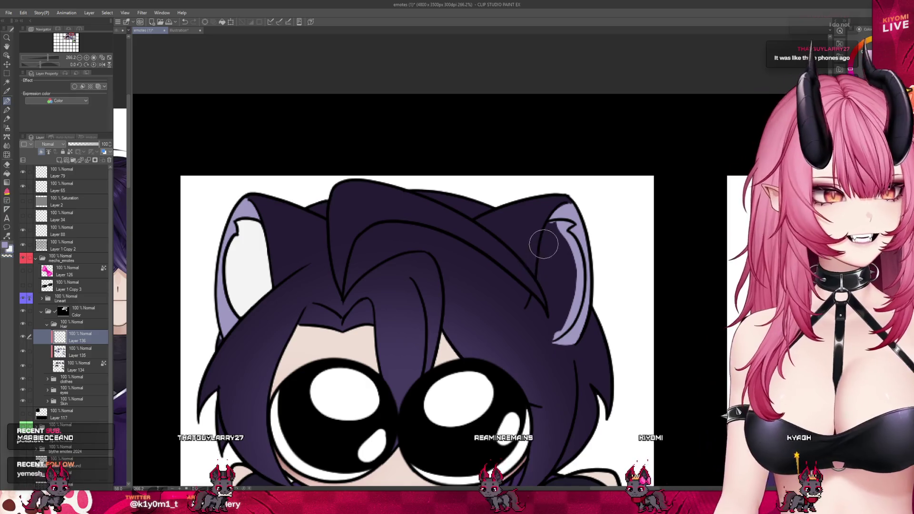
mouse_move(556, 229)
mouse_down()
mouse_move(546, 330)
mouse_move(571, 252)
mouse_up()
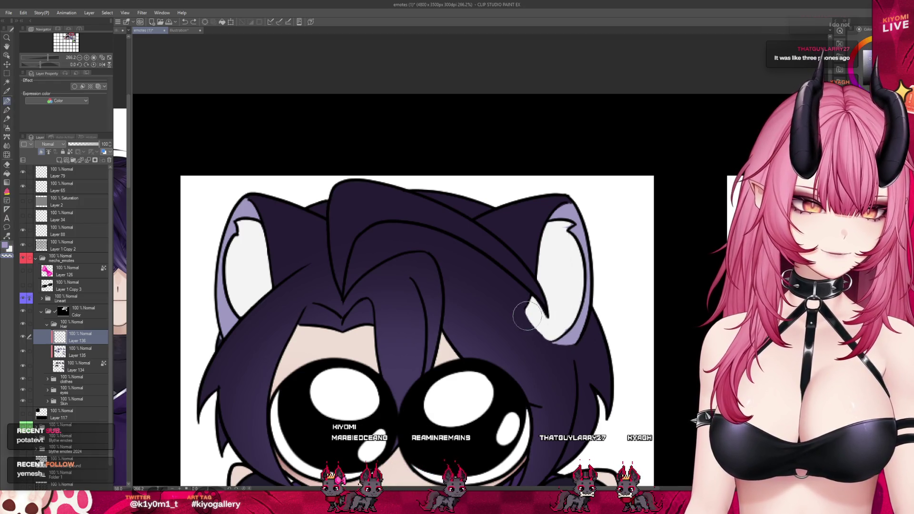
drag(522, 299, 550, 340)
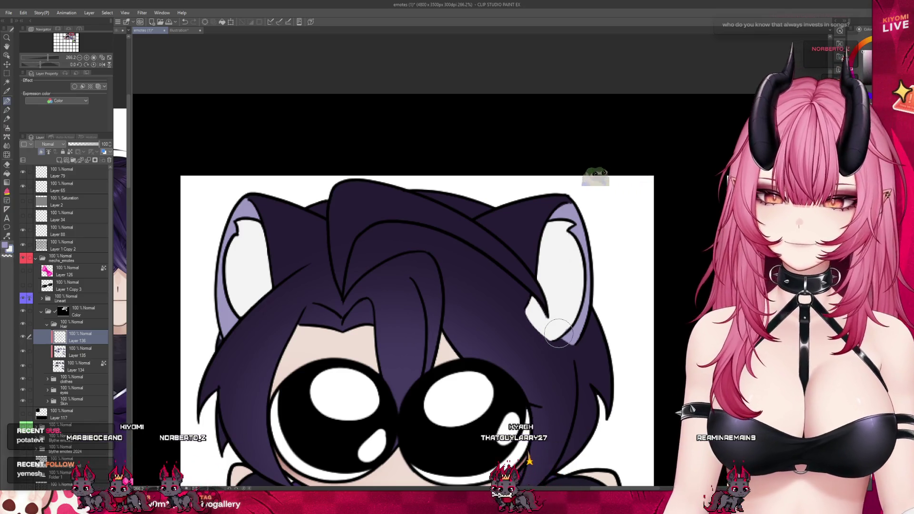
scroll(558, 332, down, 5)
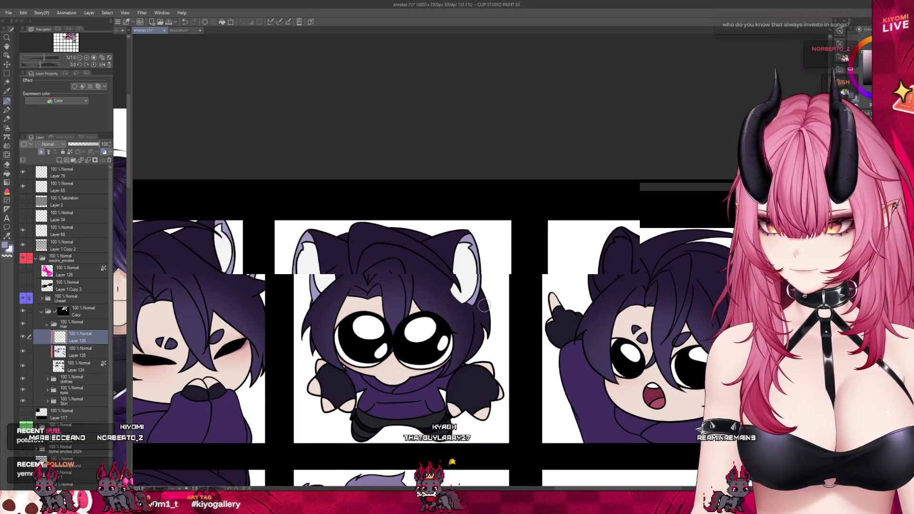
scroll(484, 305, up, 3)
scroll(484, 305, up, 1)
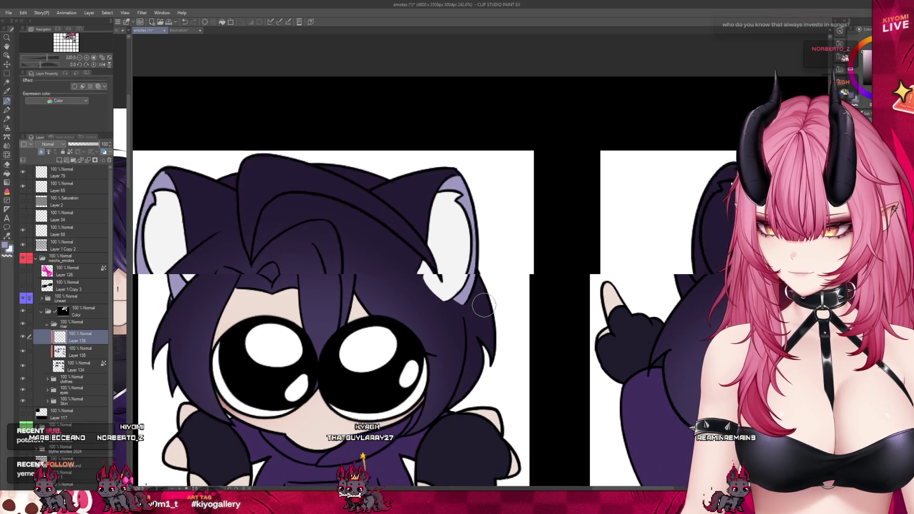
scroll(484, 305, up, 1)
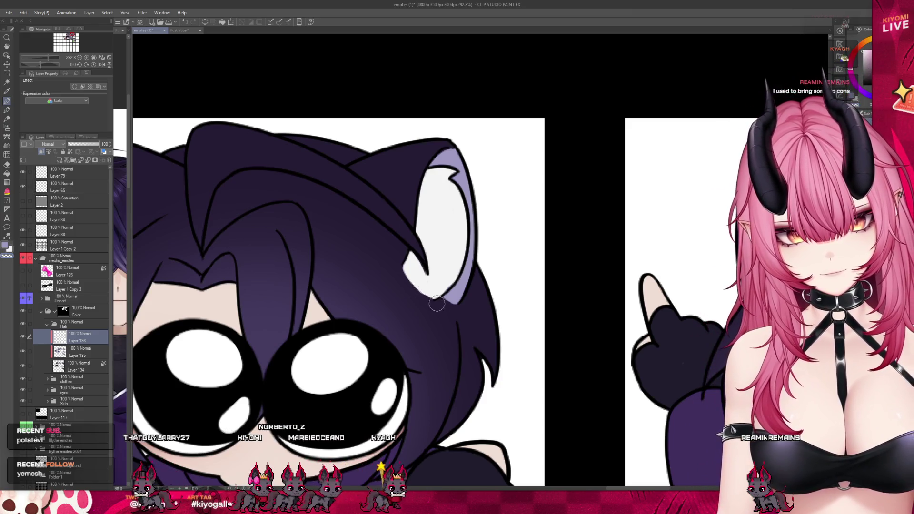
scroll(423, 311, down, 5)
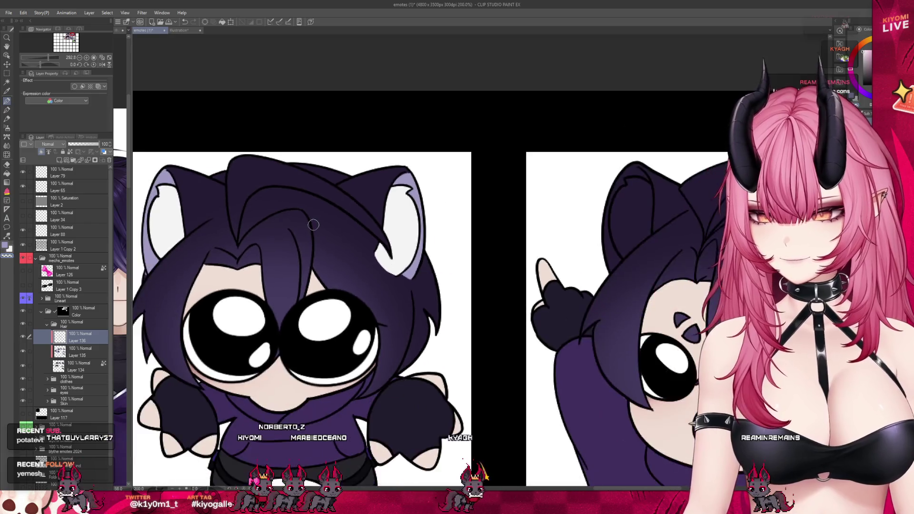
scroll(327, 237, down, 2)
scroll(327, 237, down, 2)
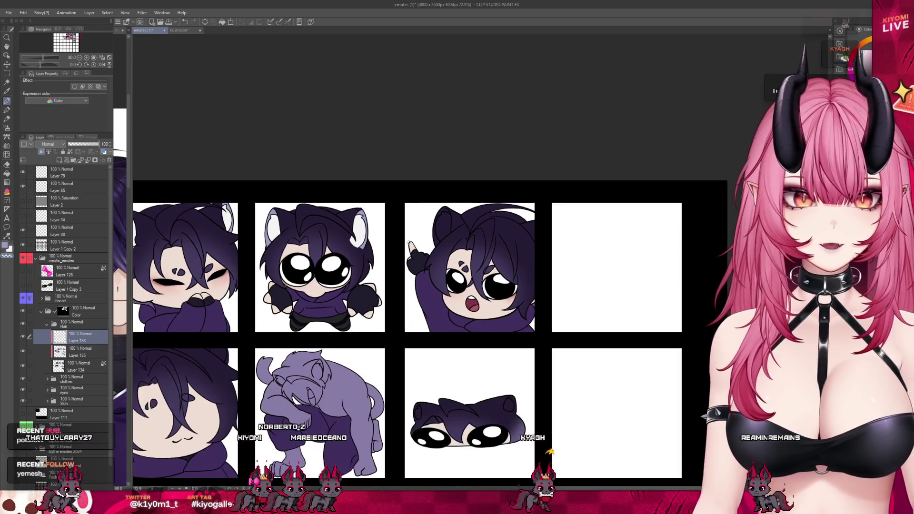
Paint a lavender rim down the pointing emote's ear edge and white in the upper inner ear.
scroll(327, 237, down, 3)
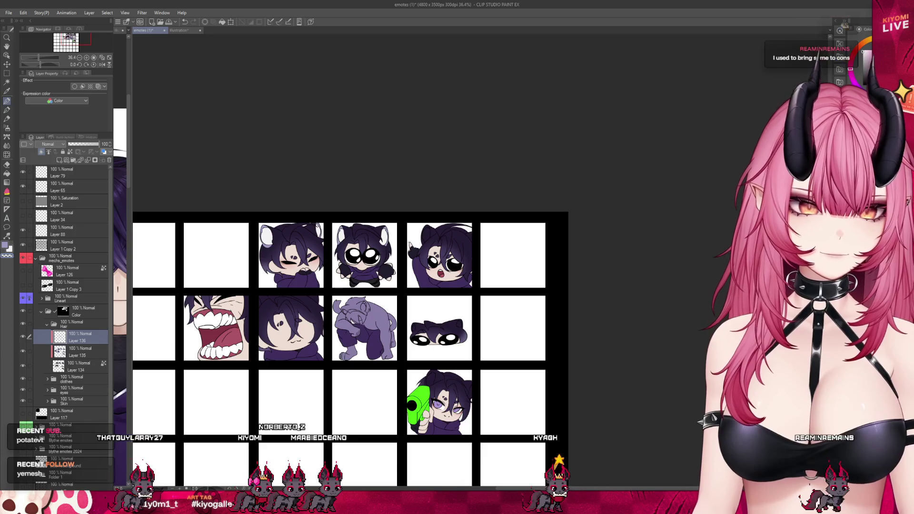
scroll(424, 233, up, 6)
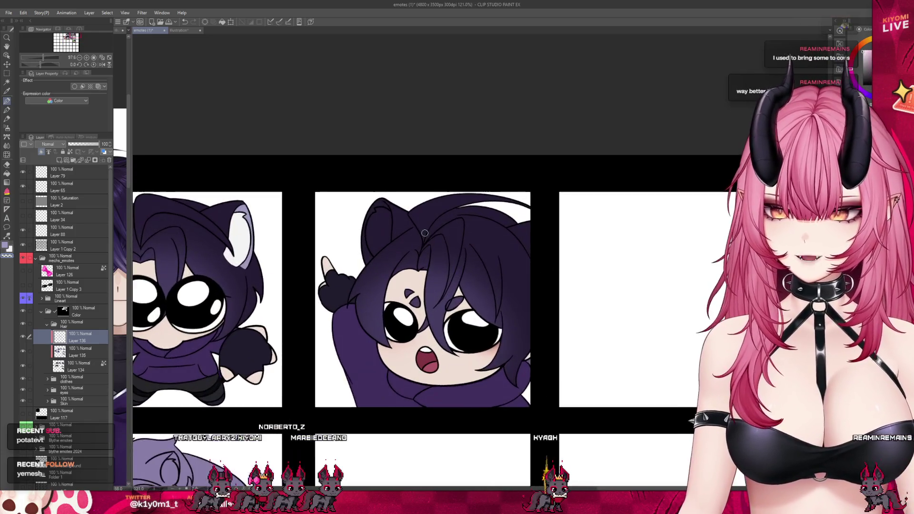
scroll(424, 232, up, 5)
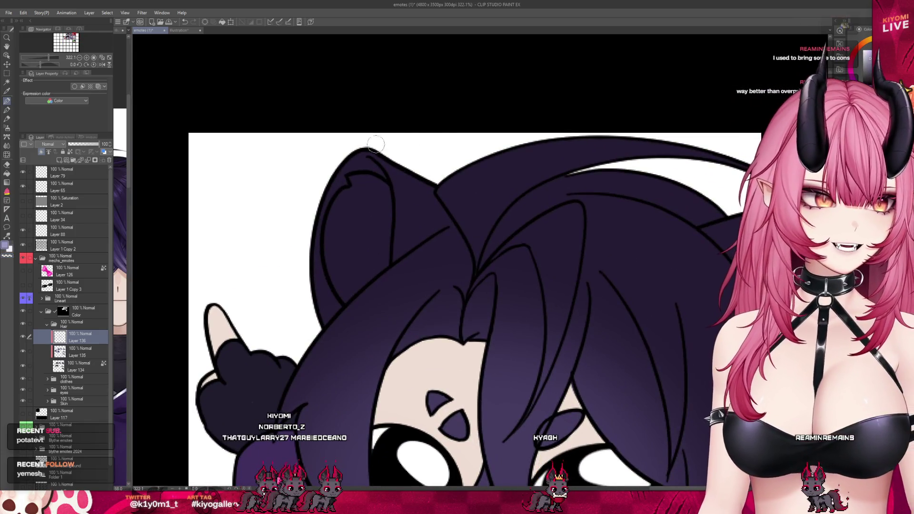
mouse_move(336, 172)
mouse_down()
mouse_move(354, 178)
mouse_move(327, 230)
mouse_up()
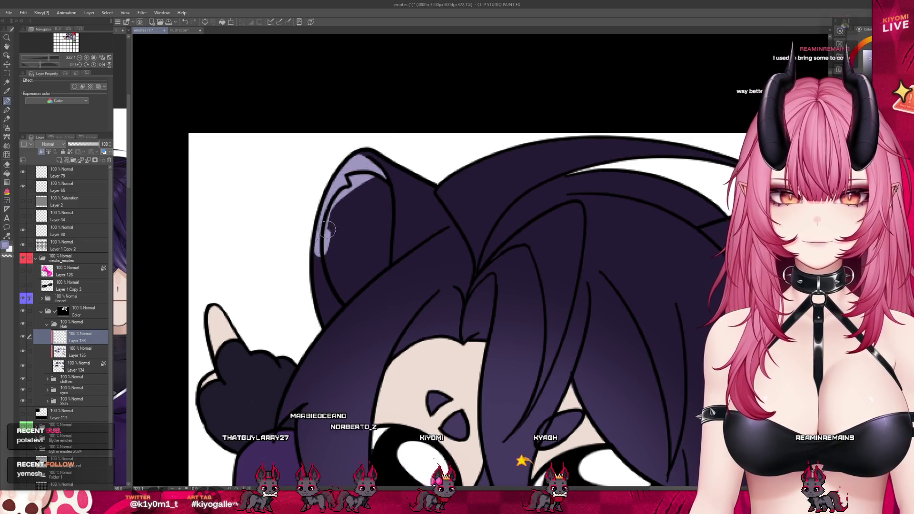
drag(323, 284, 333, 310)
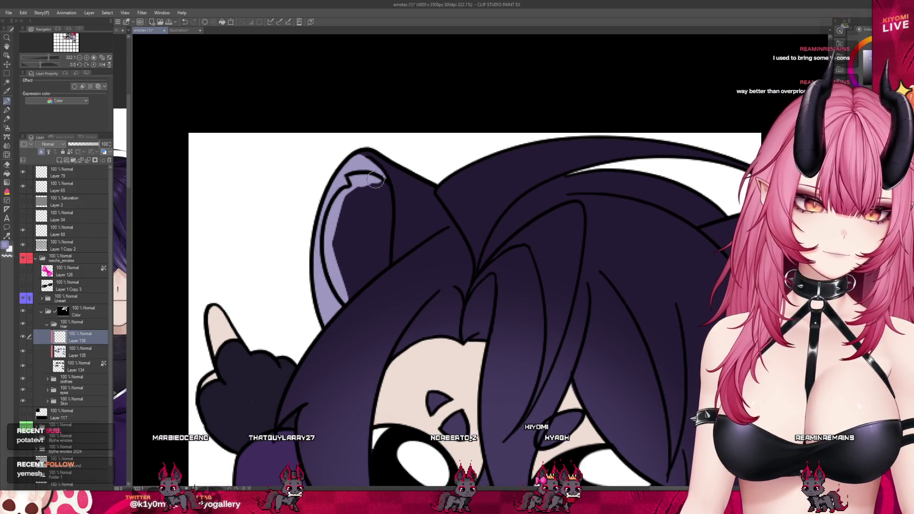
mouse_move(353, 180)
mouse_down()
mouse_move(358, 192)
mouse_move(385, 184)
mouse_move(388, 258)
mouse_up()
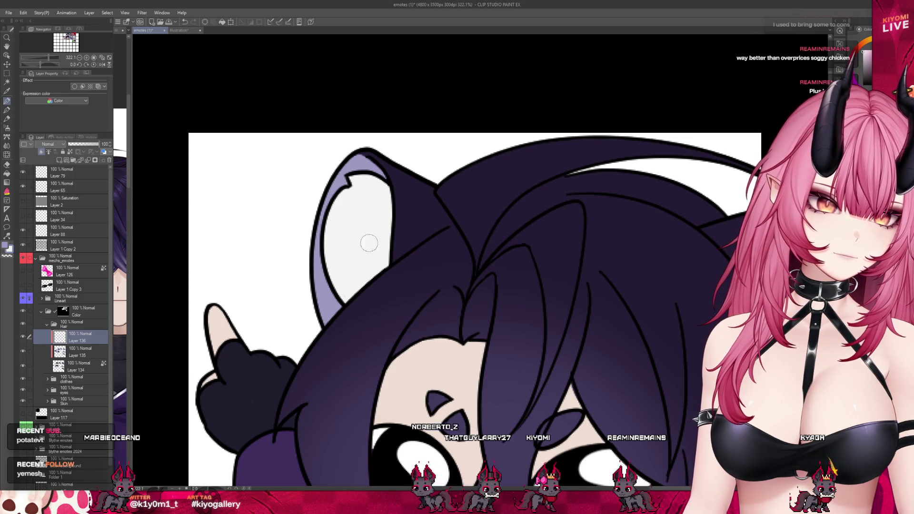
scroll(397, 196, down, 8)
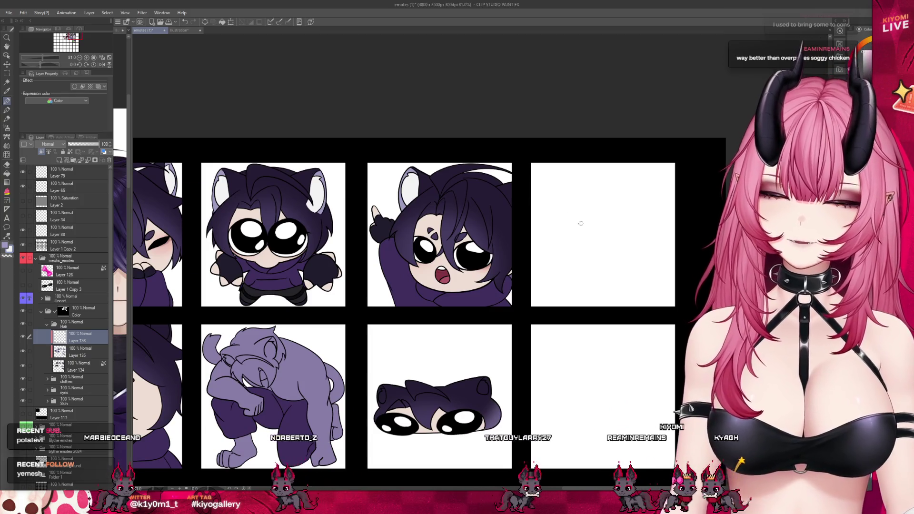
Brush light inner-ear strokes on the hair-over-eye emote's left and right cat ears.
scroll(581, 220, down, 2)
scroll(339, 295, up, 1)
scroll(331, 297, up, 8)
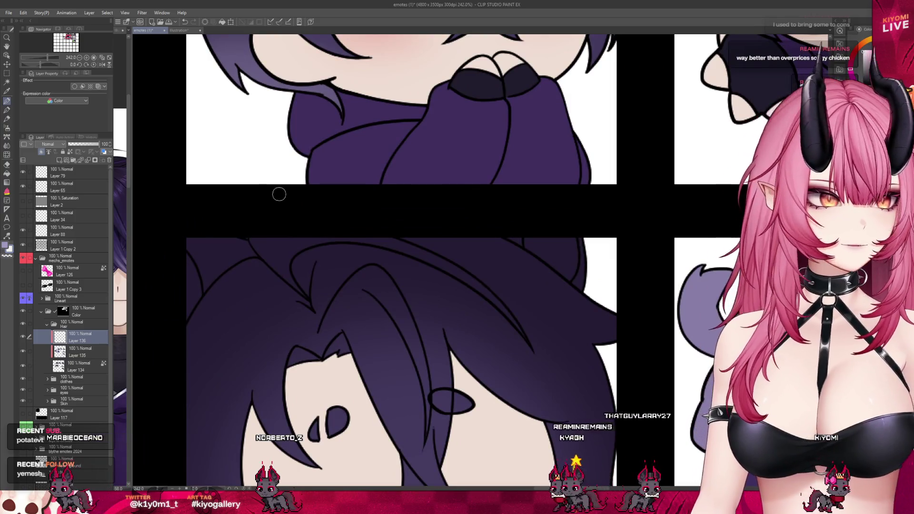
mouse_move(180, 248)
mouse_down()
mouse_move(193, 275)
mouse_move(187, 309)
mouse_up()
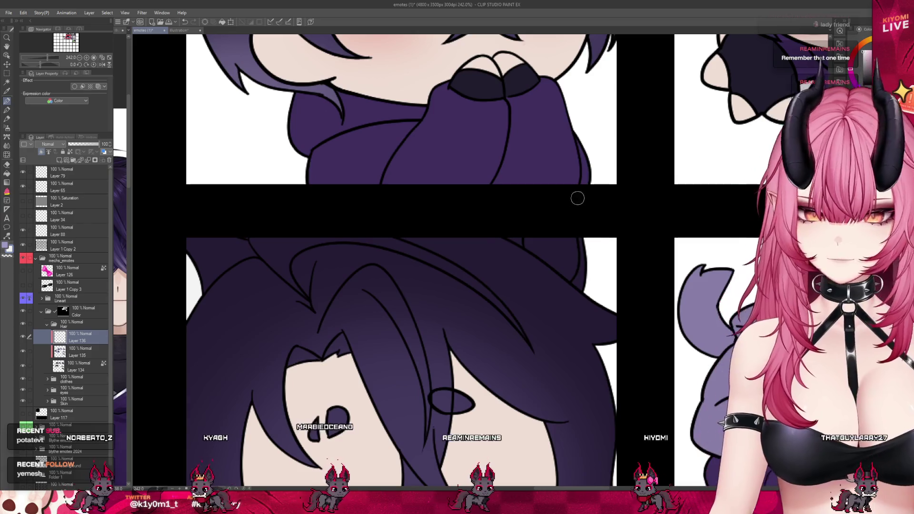
mouse_move(526, 240)
mouse_down()
mouse_move(572, 276)
mouse_move(536, 240)
mouse_up()
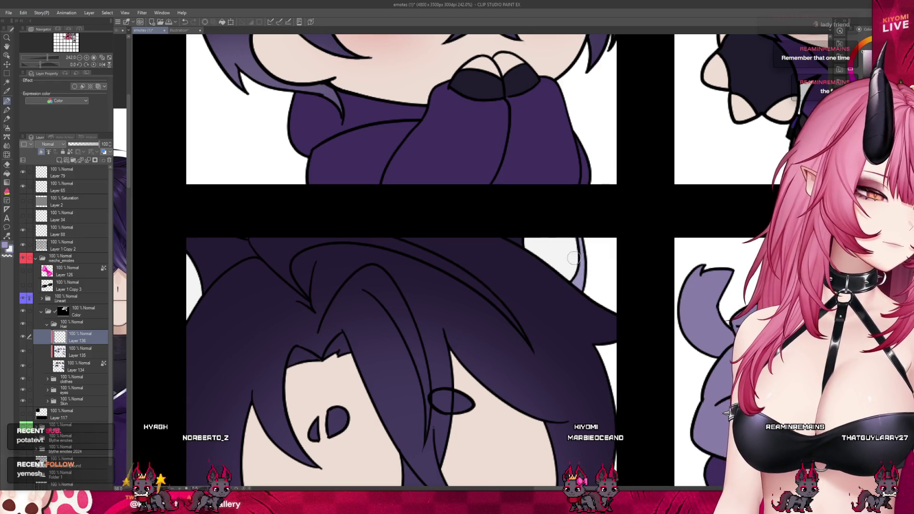
scroll(314, 172, down, 5)
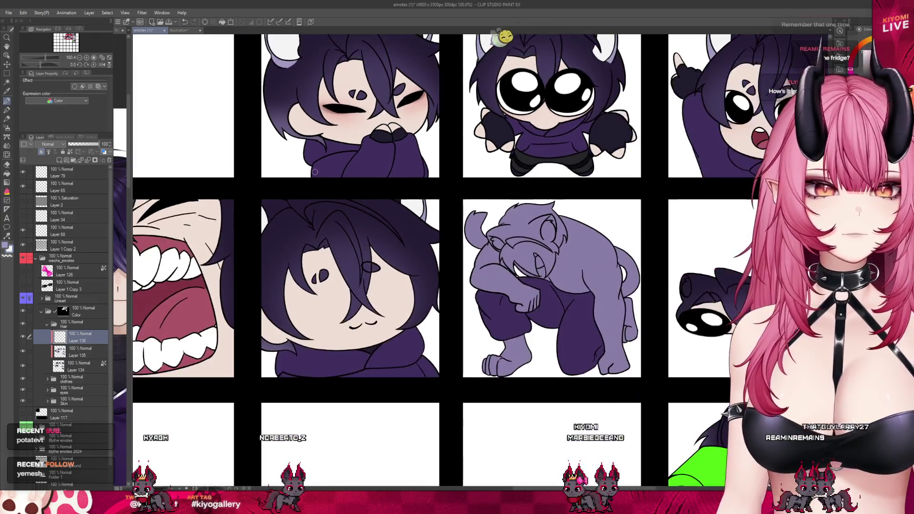
scroll(315, 172, down, 2)
scroll(462, 193, up, 3)
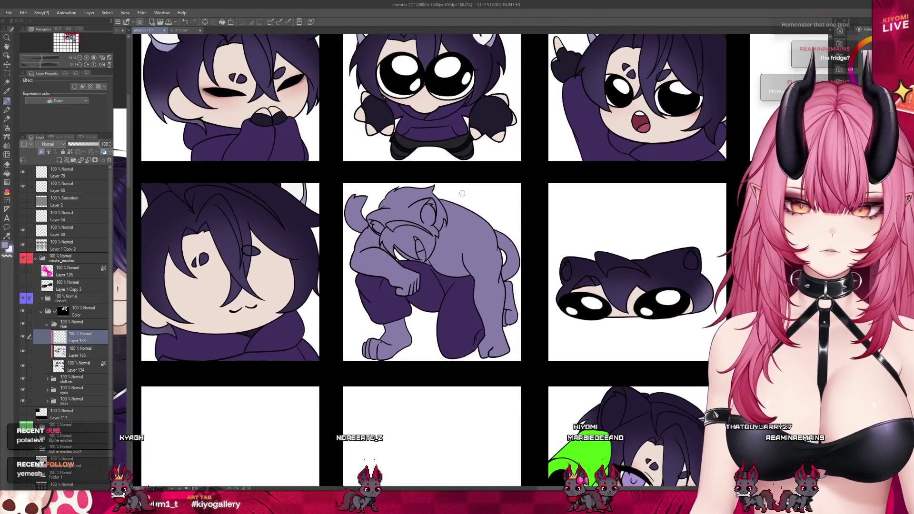
scroll(462, 193, up, 5)
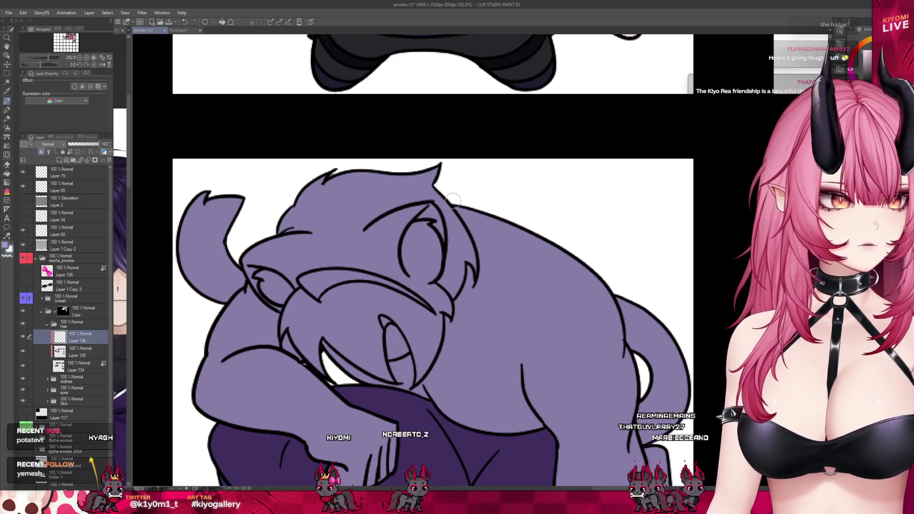
scroll(353, 177, down, 5)
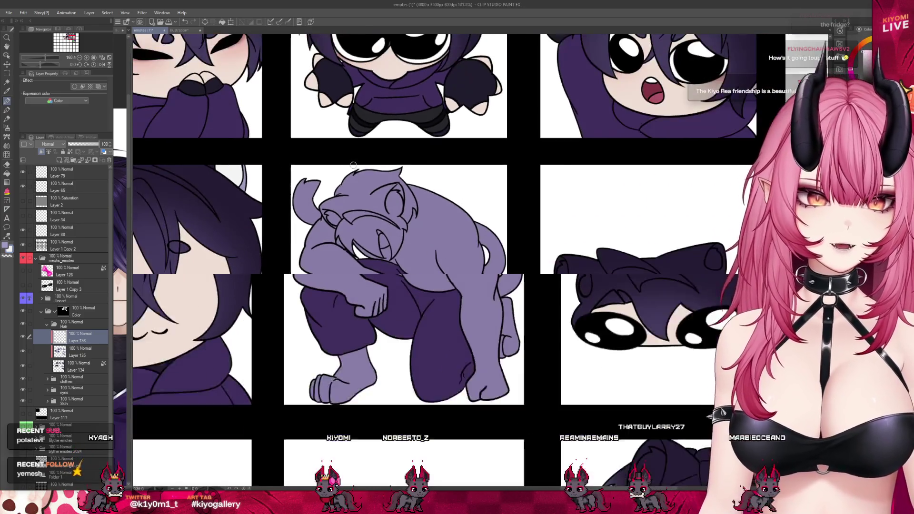
scroll(638, 226, up, 3)
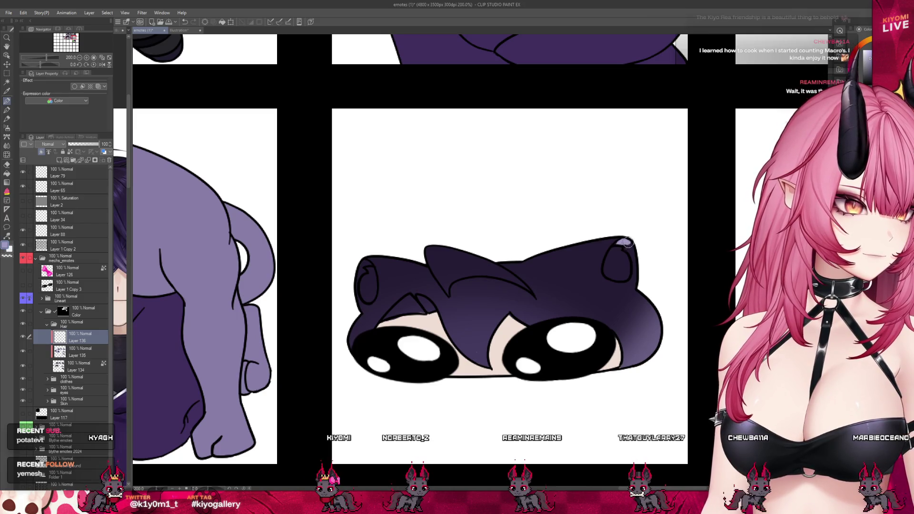
Undo a lavender rim stroke and paint a white line down the peeking emote's right inner ear.
drag(633, 257, 631, 281)
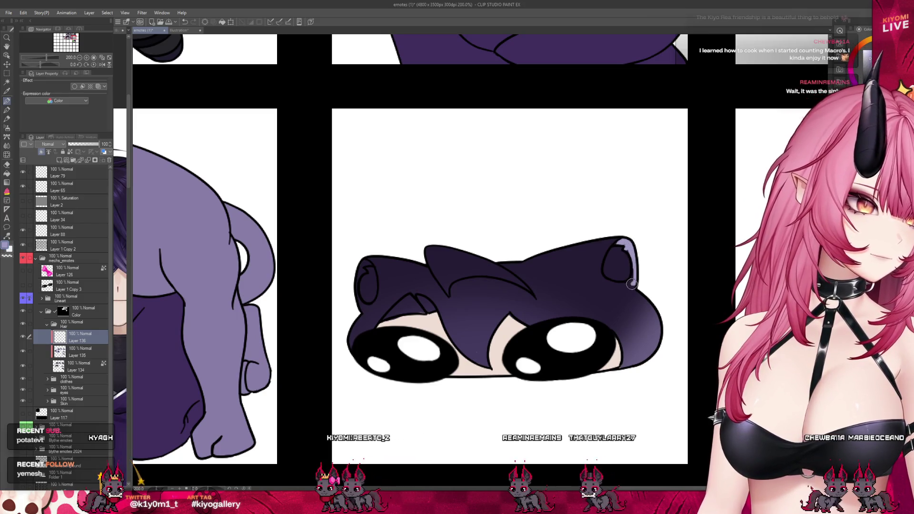
key(ctrl+z)
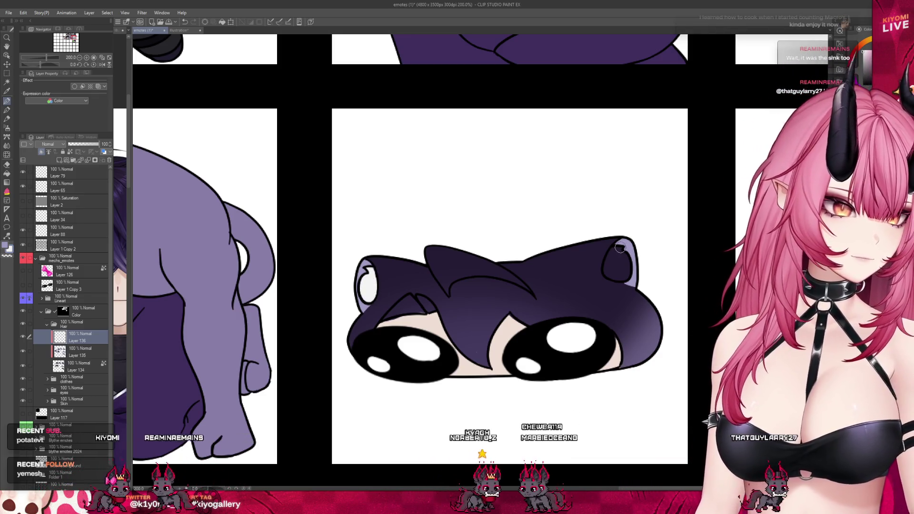
drag(610, 251, 608, 272)
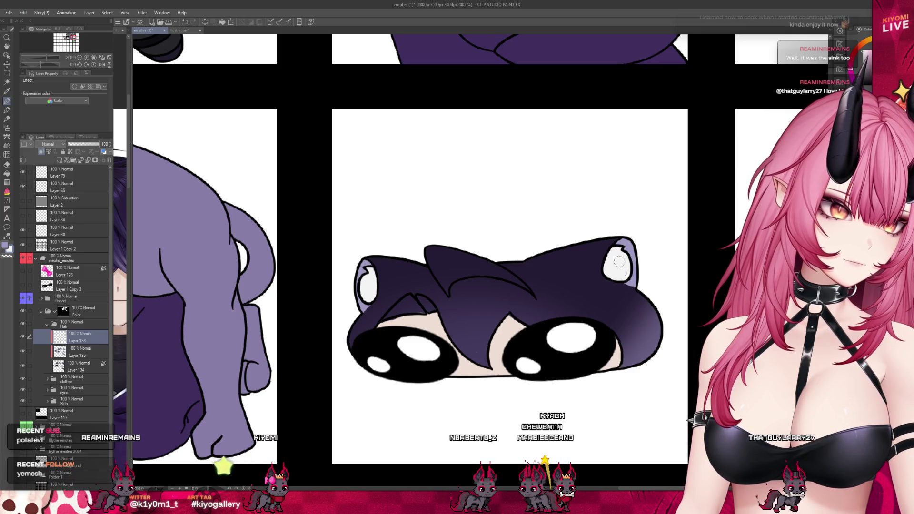
Hide and re-show the shading and inner-ear layers to compare, then resume on Layer 136.
click(23, 351)
click(23, 336)
click(79, 366)
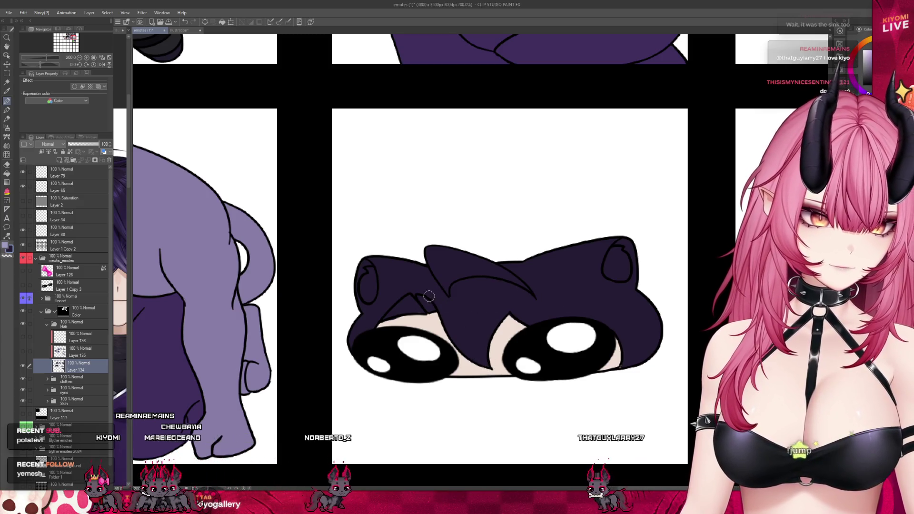
click(23, 351)
click(23, 338)
click(88, 339)
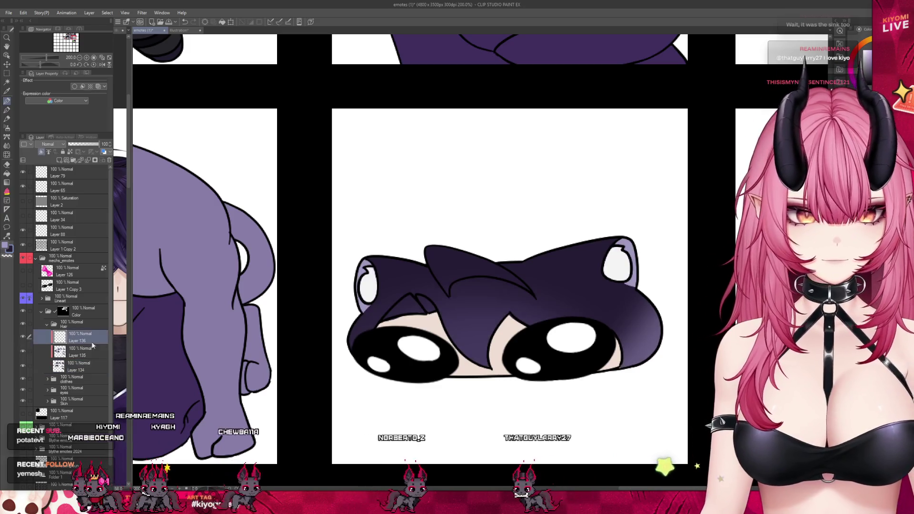
scroll(376, 270, down, 3)
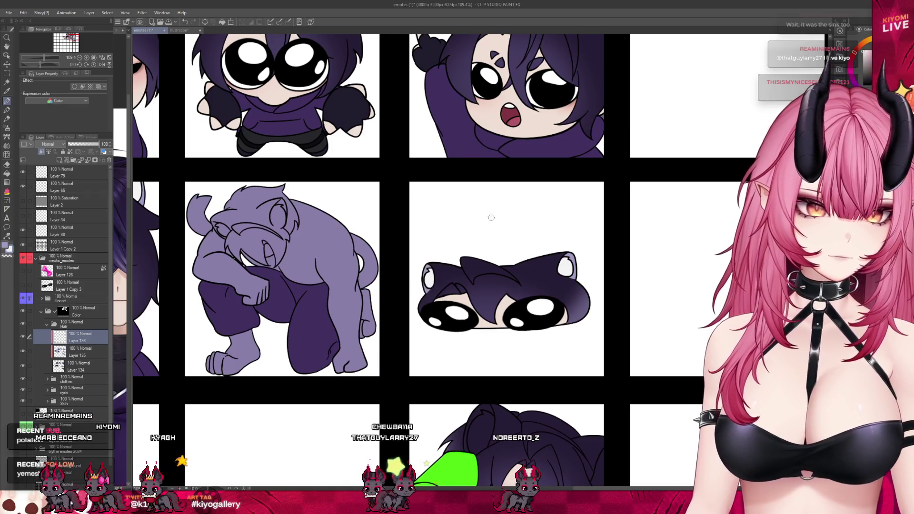
scroll(499, 281, down, 5)
scroll(433, 189, up, 2)
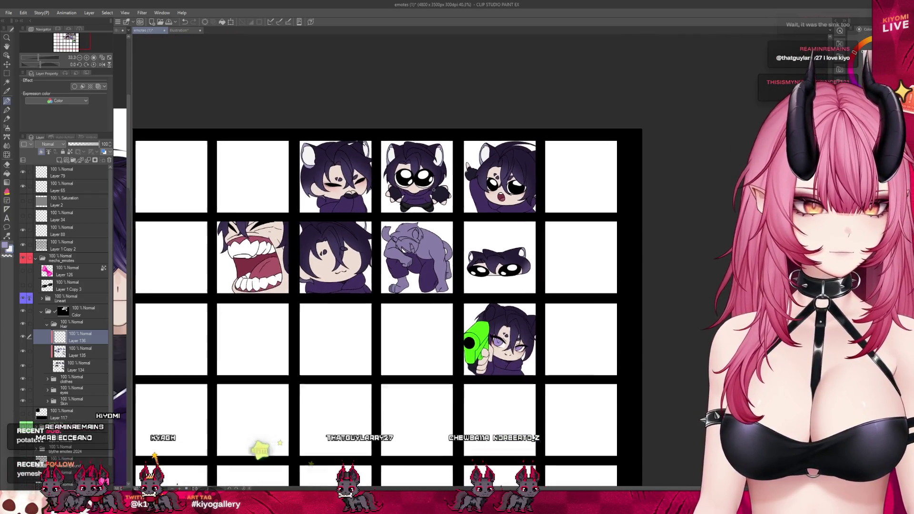
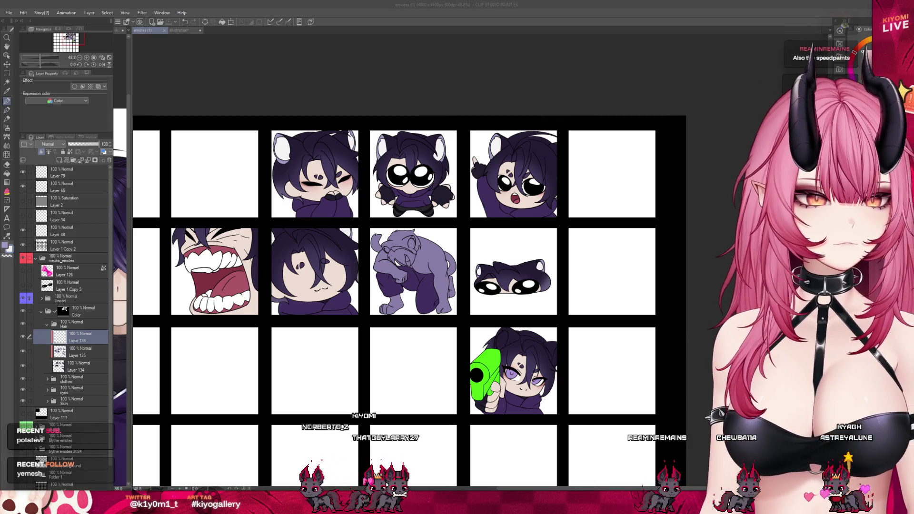
Zoom in on the cat-eared girl aiming the green pistol until she fills the view.
scroll(589, 390, up, 4)
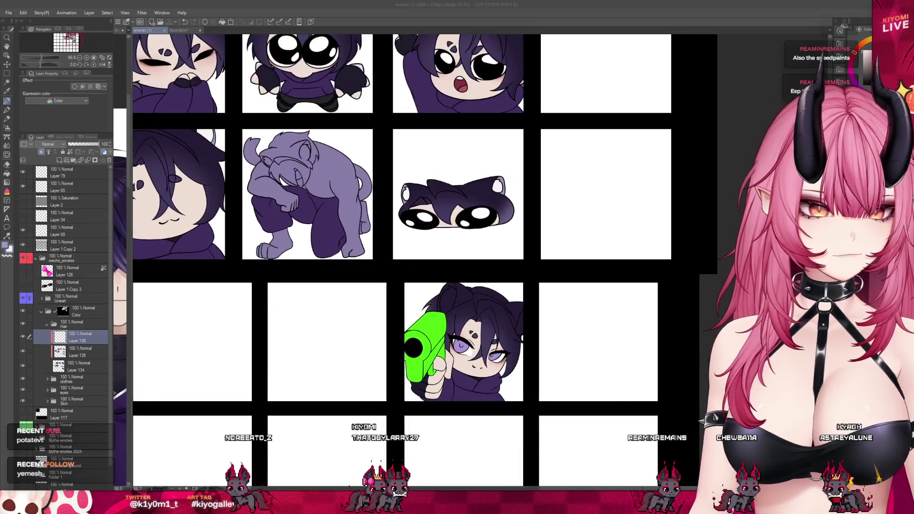
scroll(522, 328, up, 3)
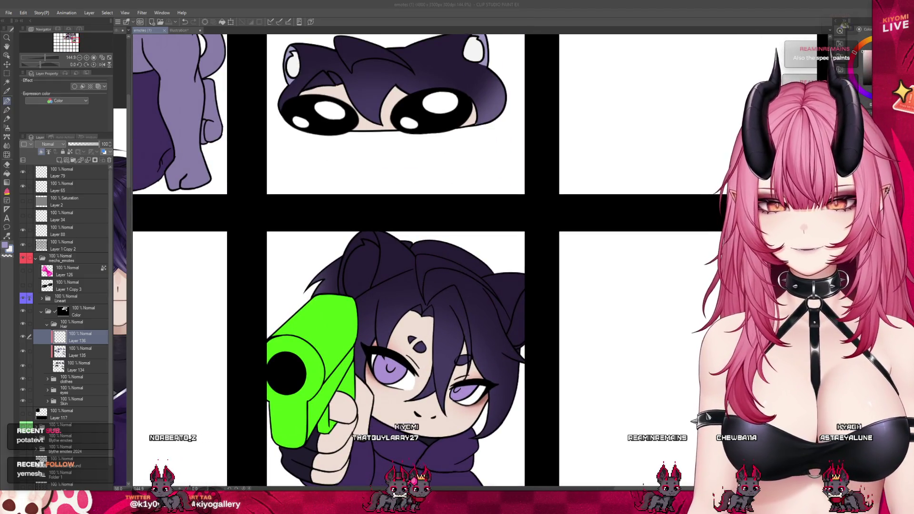
scroll(484, 236, up, 4)
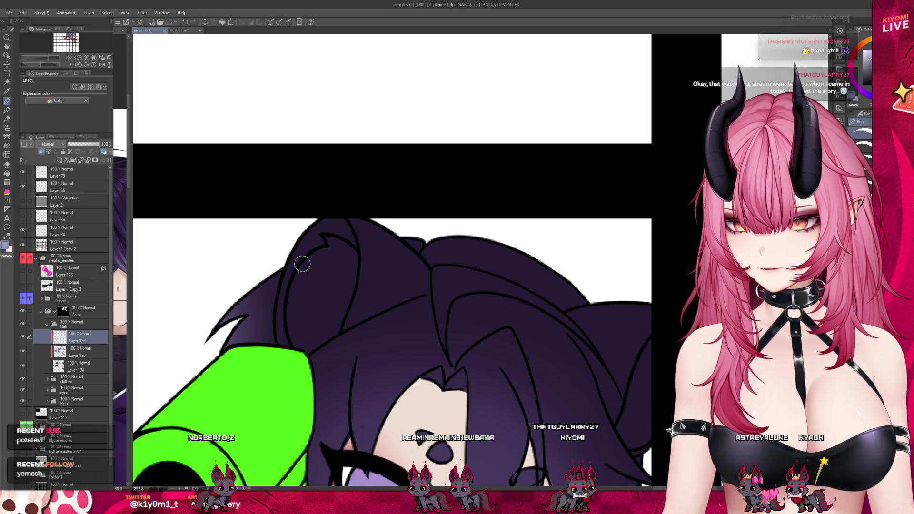
Paint the left inner ear lavender, then fill its center with white.
drag(350, 224, 352, 252)
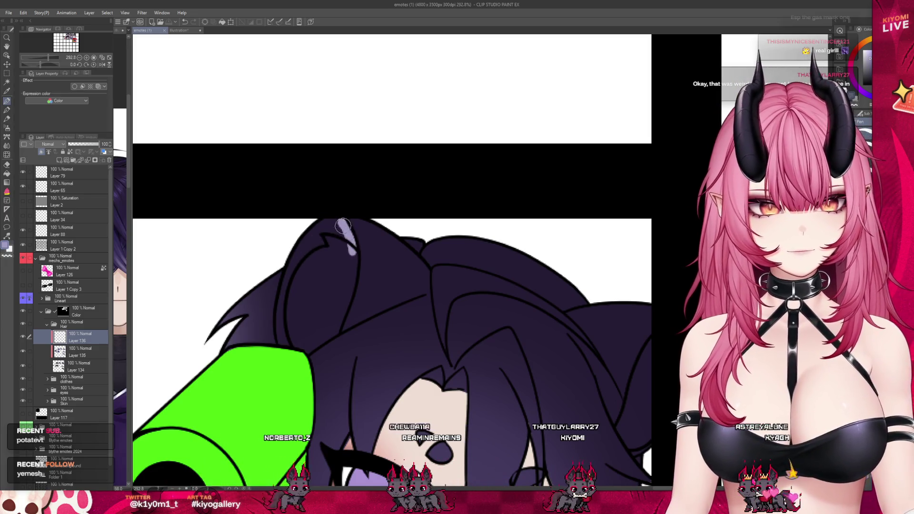
mouse_move(331, 221)
mouse_down()
mouse_move(328, 254)
mouse_move(317, 247)
mouse_move(291, 281)
mouse_move(286, 314)
mouse_up()
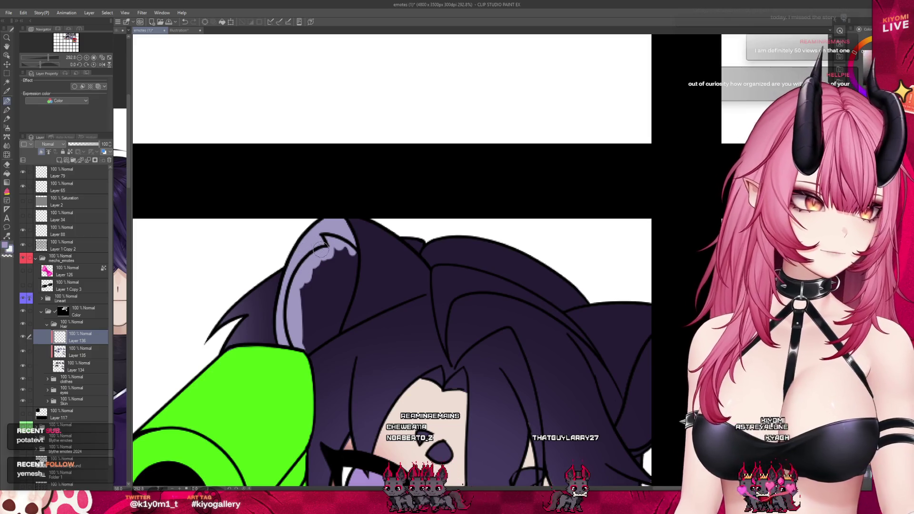
mouse_move(298, 271)
mouse_down()
mouse_move(298, 333)
mouse_move(336, 329)
mouse_move(352, 257)
mouse_move(323, 267)
mouse_move(310, 289)
mouse_move(312, 319)
mouse_move(336, 297)
mouse_move(321, 292)
mouse_move(337, 262)
mouse_up()
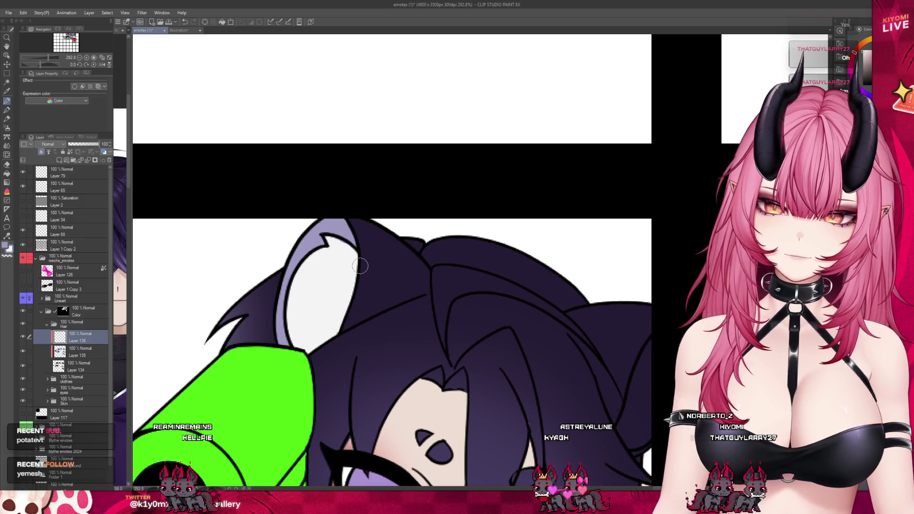
scroll(240, 229, down, 3)
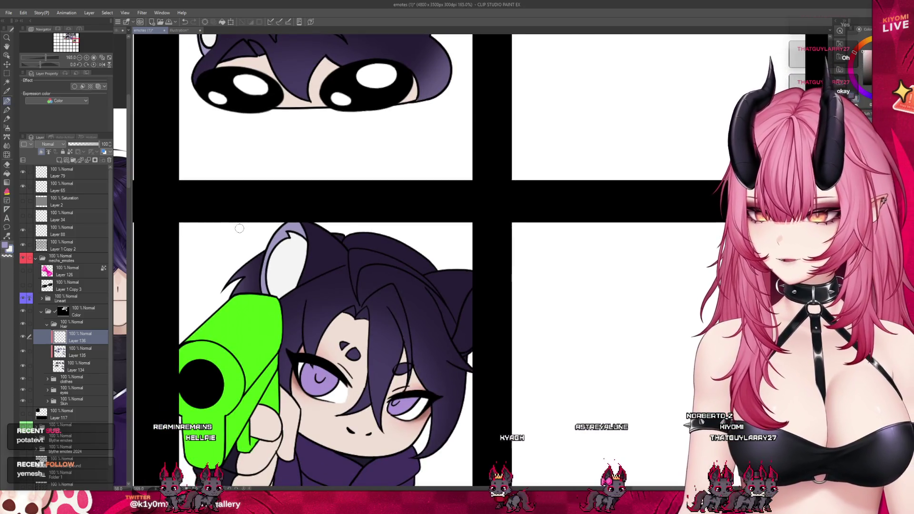
Fill the gun emote's right inner ear with white to match the left one.
scroll(504, 286, up, 4)
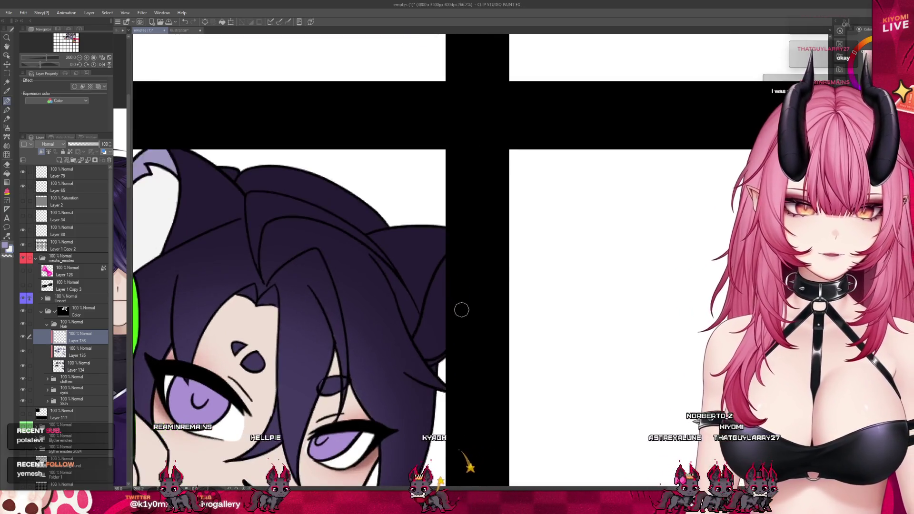
scroll(461, 310, up, 2)
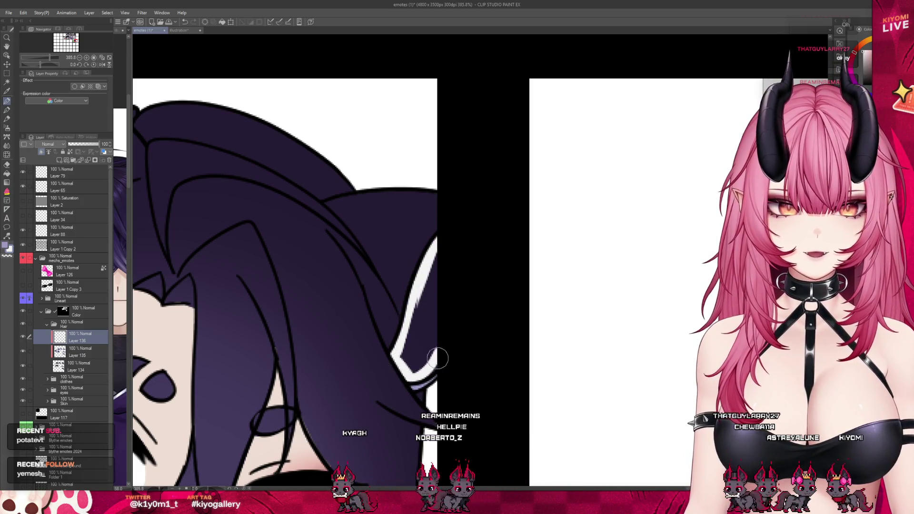
mouse_move(436, 335)
mouse_down()
mouse_move(413, 339)
mouse_move(425, 327)
mouse_up()
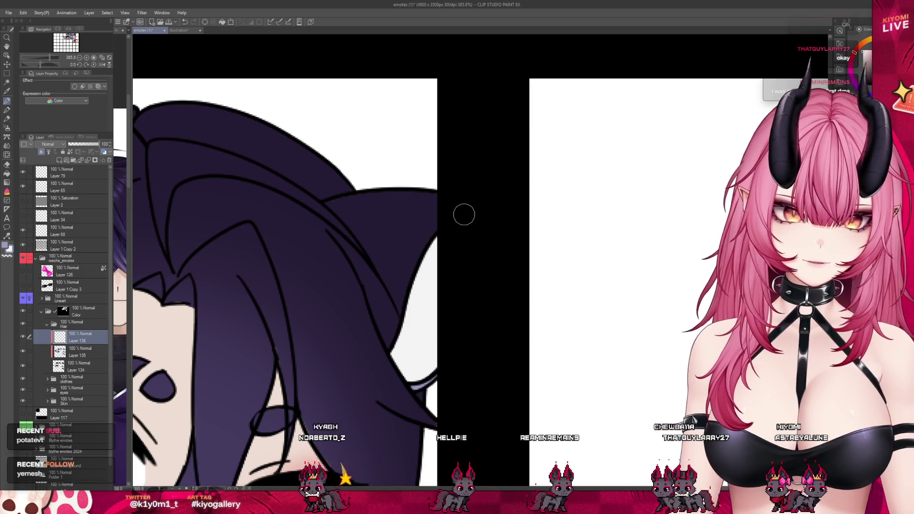
scroll(464, 215, down, 7)
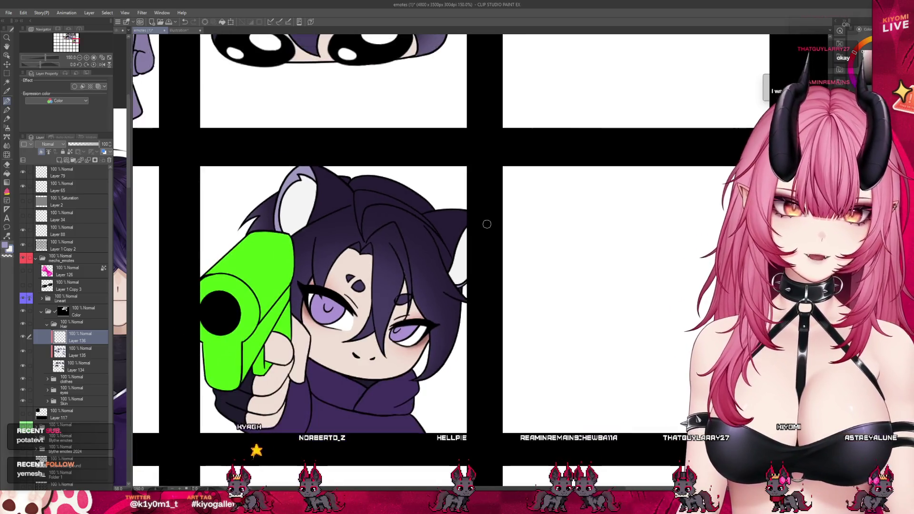
Expand the Skin layer group, select Layer 129, and zoom in on the crouching purple cat.
scroll(485, 317, down, 4)
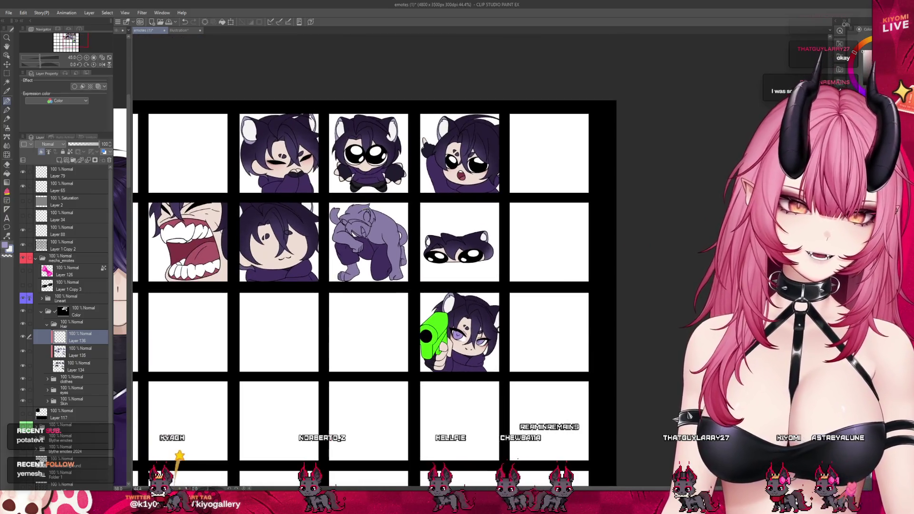
scroll(344, 192, up, 1)
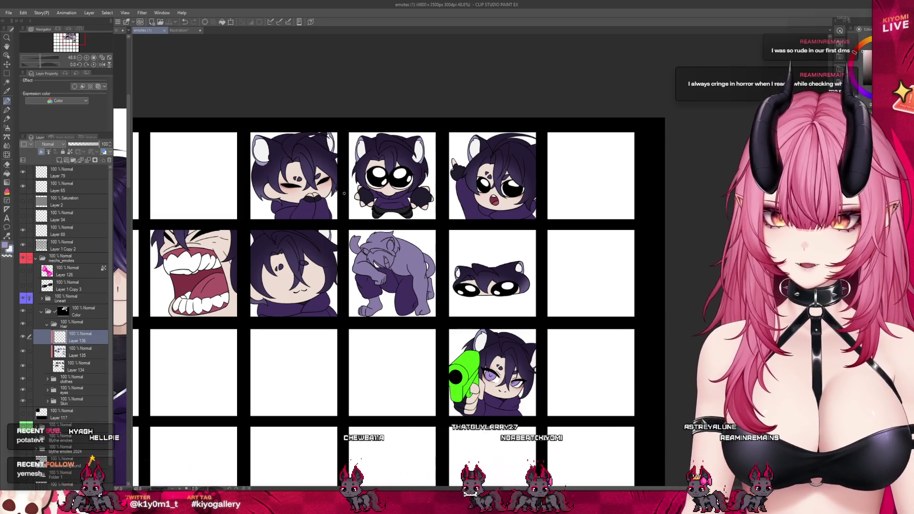
click(48, 401)
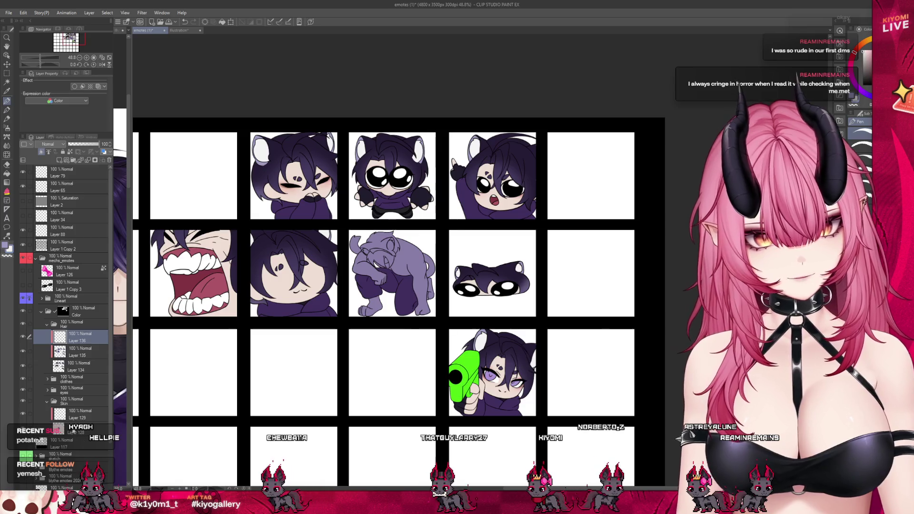
click(78, 414)
scroll(437, 251, up, 2)
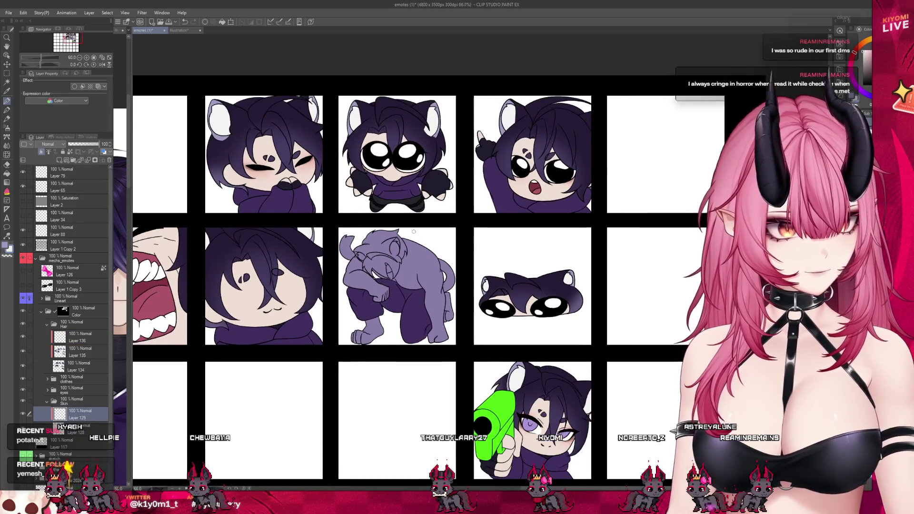
scroll(403, 233, up, 4)
scroll(372, 249, up, 1)
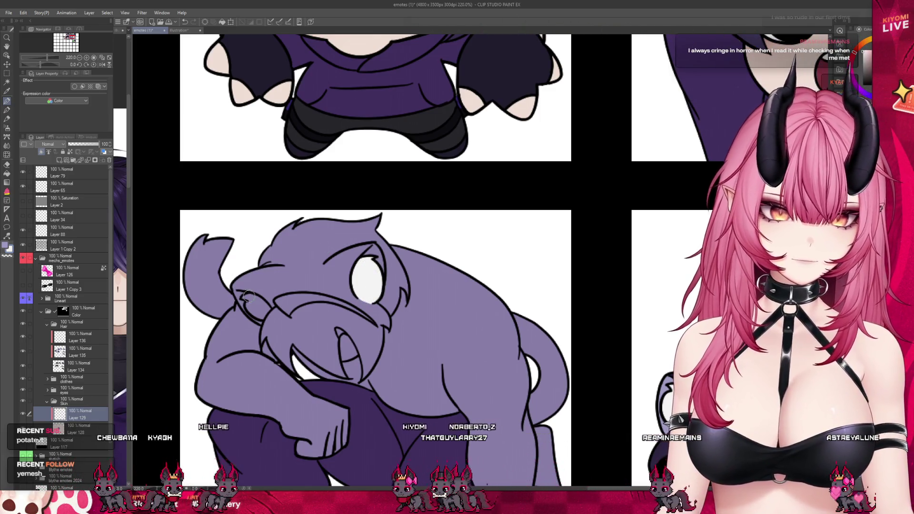
Paint both of the crouching purple cat's eyes white on Layer 129.
mouse_move(244, 296)
mouse_down()
mouse_move(263, 316)
mouse_move(256, 303)
mouse_up()
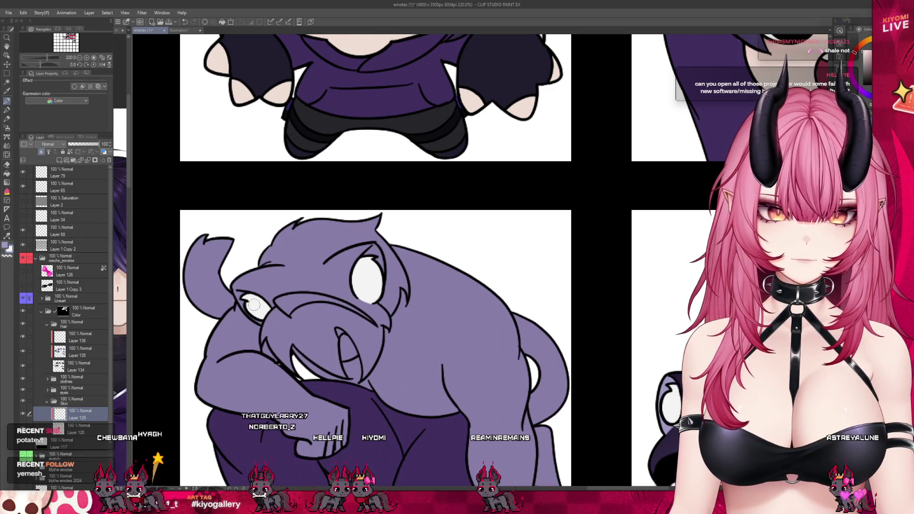
scroll(291, 303, down, 8)
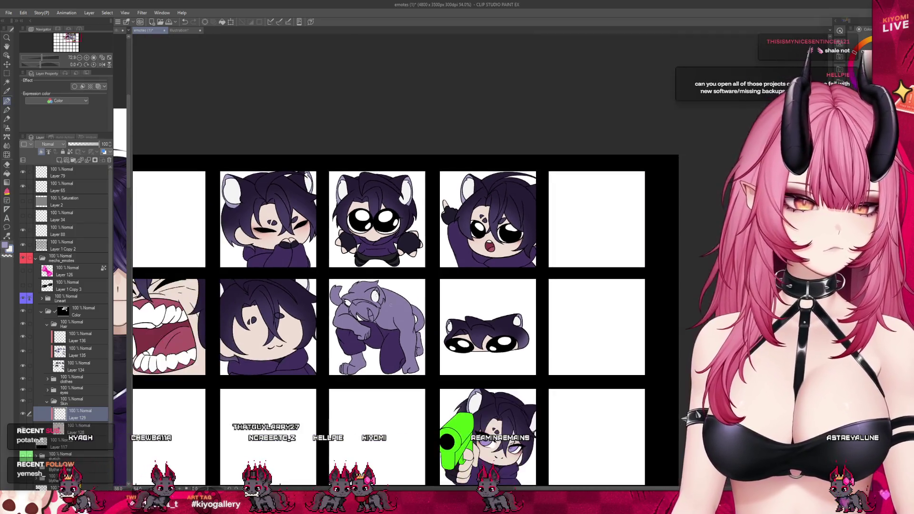
scroll(364, 298, up, 2)
scroll(364, 298, up, 4)
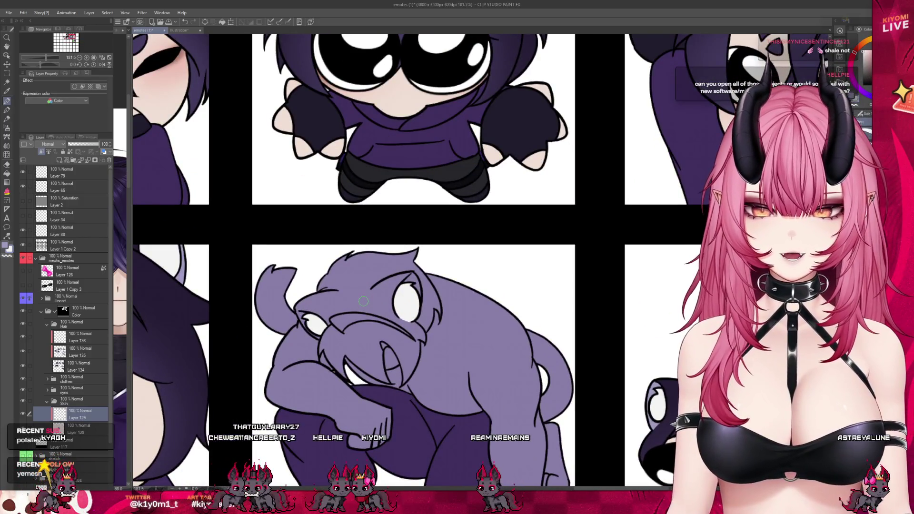